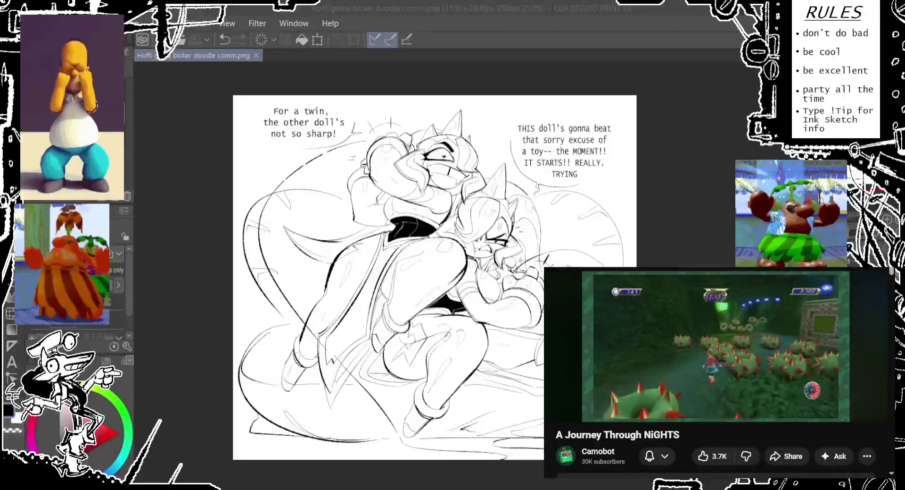
# - Close the comic drawing and start a new blank 2000 x 2500 px, 350 dpi illustration
pyautogui.hotkey('ctrl', 'w')
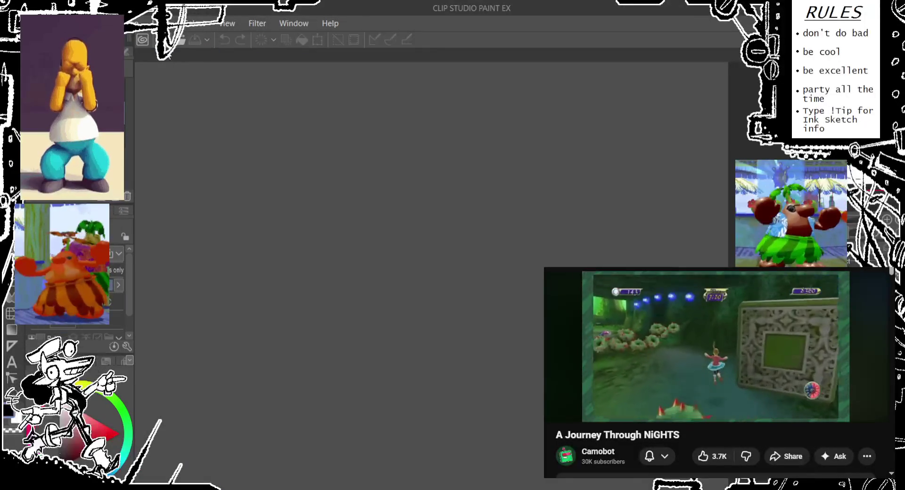
pyautogui.press('Return')
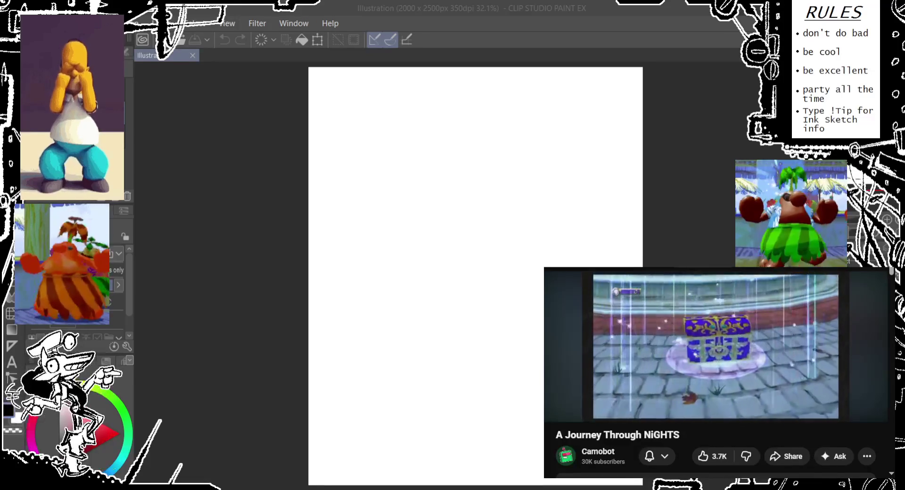
pyautogui.scroll(2, 285, 228)
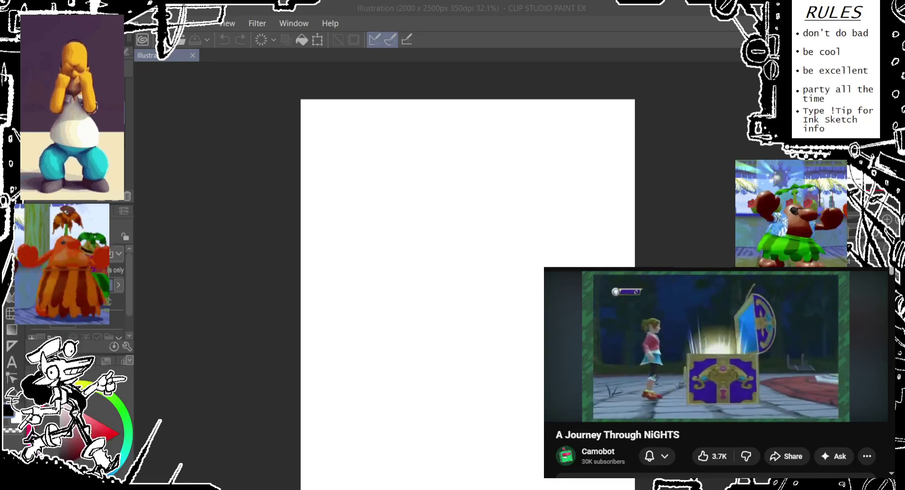
pyautogui.moveTo(368, 113); pyautogui.dragTo(327, 123)
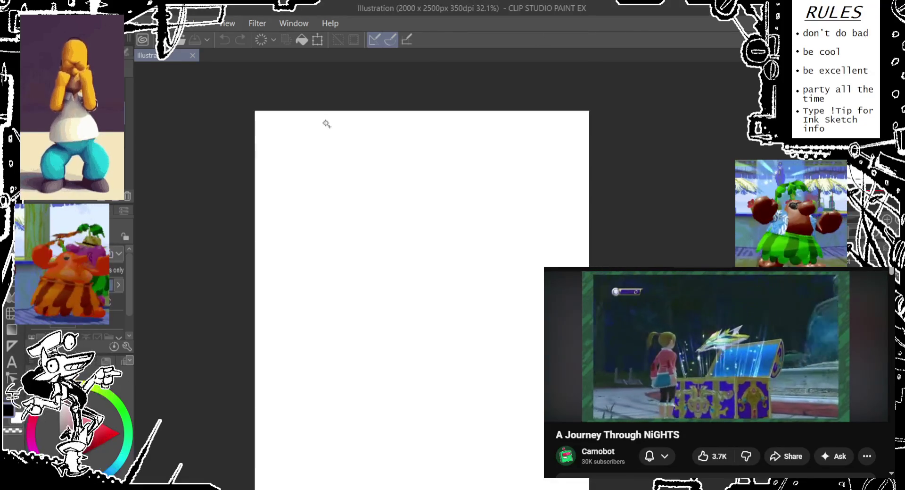
pyautogui.moveTo(277, 180); pyautogui.dragTo(231, 170)
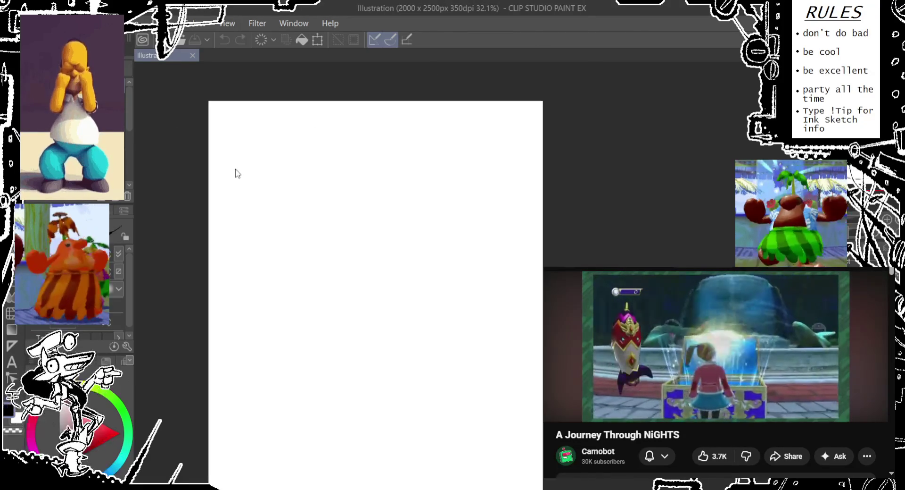
pyautogui.scroll(1, 267, 180)
pyautogui.scroll(1, 267, 180)
pyautogui.moveTo(289, 186); pyautogui.dragTo(240, 158)
pyautogui.scroll(-1, 240, 158)
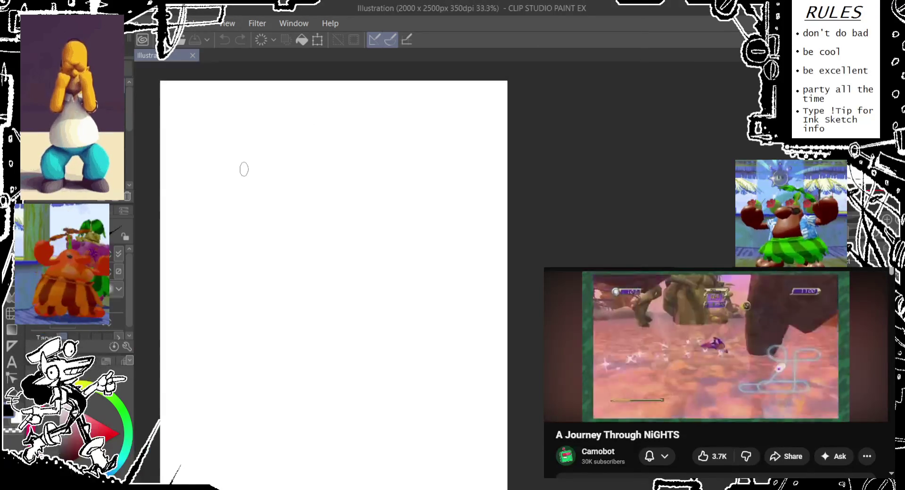
pyautogui.moveTo(202, 202); pyautogui.dragTo(238, 207)
pyautogui.hotkey('ctrl', 'z')
pyautogui.moveTo(264, 175); pyautogui.dragTo(259, 203)
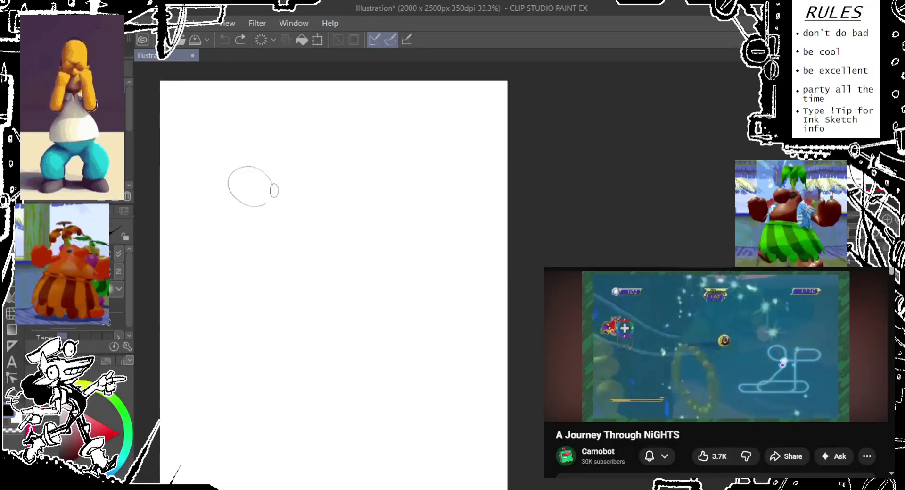
pyautogui.moveTo(251, 252); pyautogui.dragTo(222, 215)
pyautogui.hotkey('ctrl', 'z')
pyautogui.moveTo(224, 276)
pyautogui.mouseDown()
pyautogui.moveTo(257, 253)
pyautogui.moveTo(237, 274)
pyautogui.mouseUp()
pyautogui.hotkey('ctrl', 'z')
pyautogui.hotkey('ctrl', 'z')
pyautogui.hotkey('ctrl', 'z')
pyautogui.hotkey('ctrl', 'z')
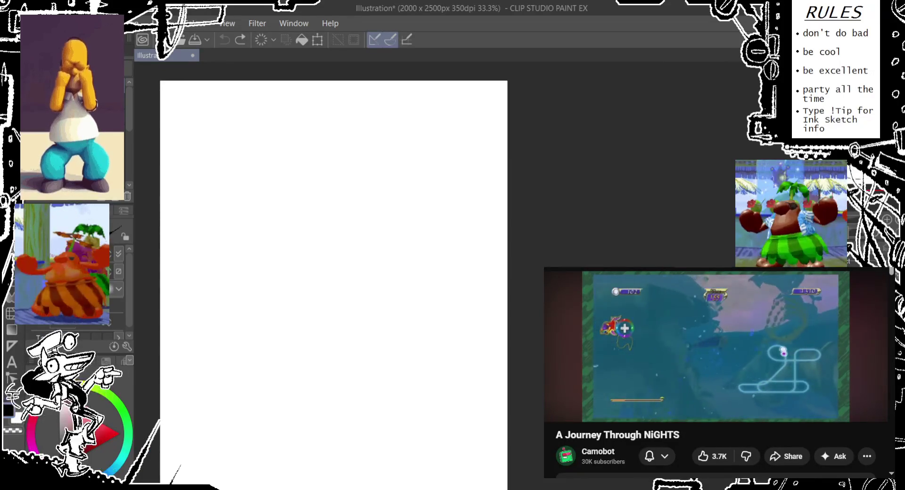
pyautogui.click(755, 434)
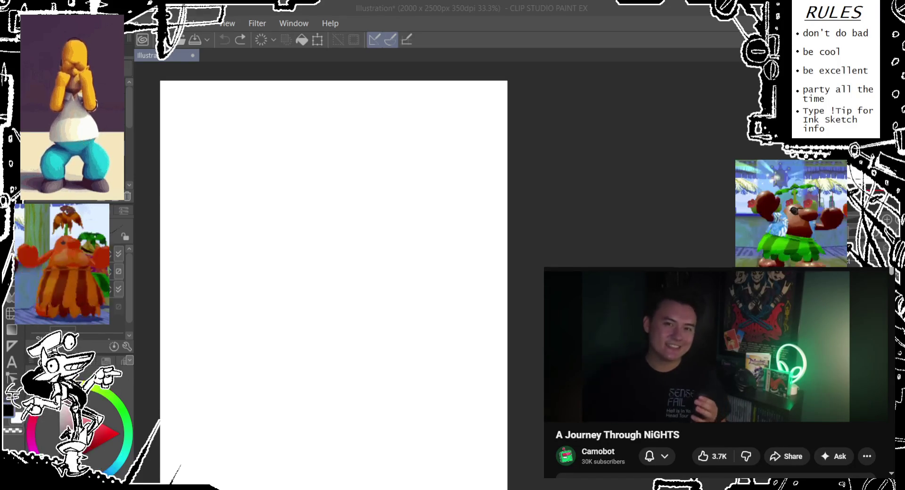
pyautogui.click(206, 298)
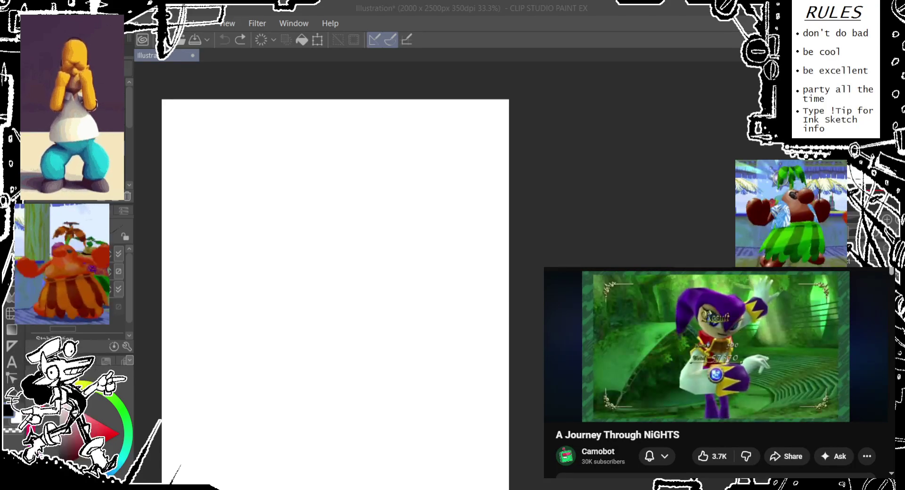
pyautogui.click(384, 321)
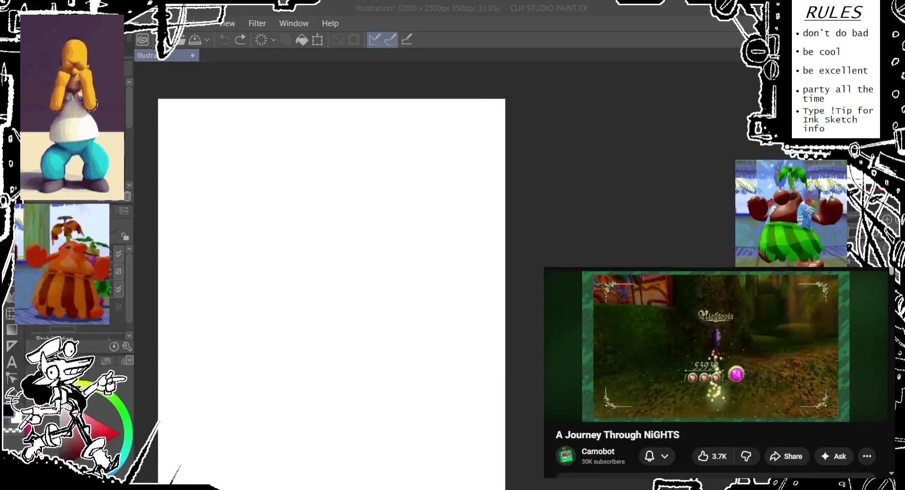
pyautogui.moveTo(323, 166); pyautogui.dragTo(269, 218)
# - Discard the misdrawn ovals and redraw the first figure's head as a looped oval
pyautogui.hotkey('ctrl', 'z')
pyautogui.scroll(2, 250, 222)
pyautogui.hotkey('ctrl', 'z')
pyautogui.moveTo(302, 250); pyautogui.dragTo(291, 226)
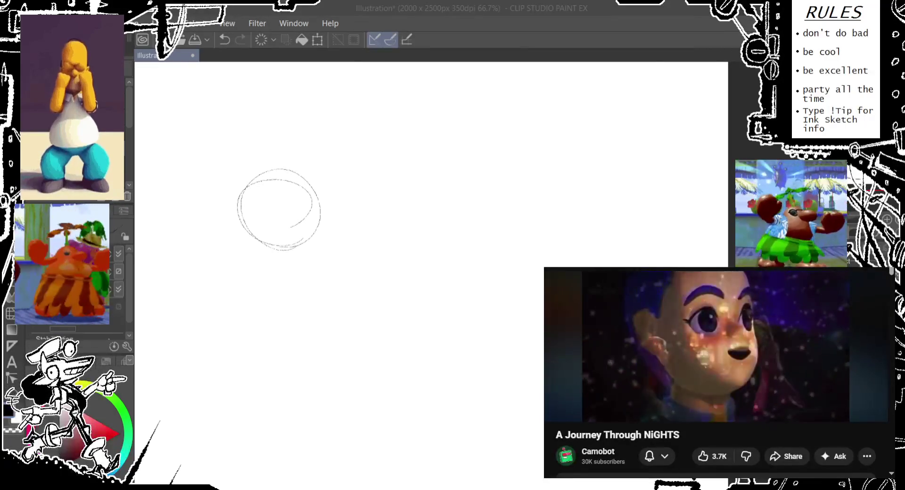
# - Retry the head oval several times, undoing each unsatisfying attempt
pyautogui.click(269, 468)
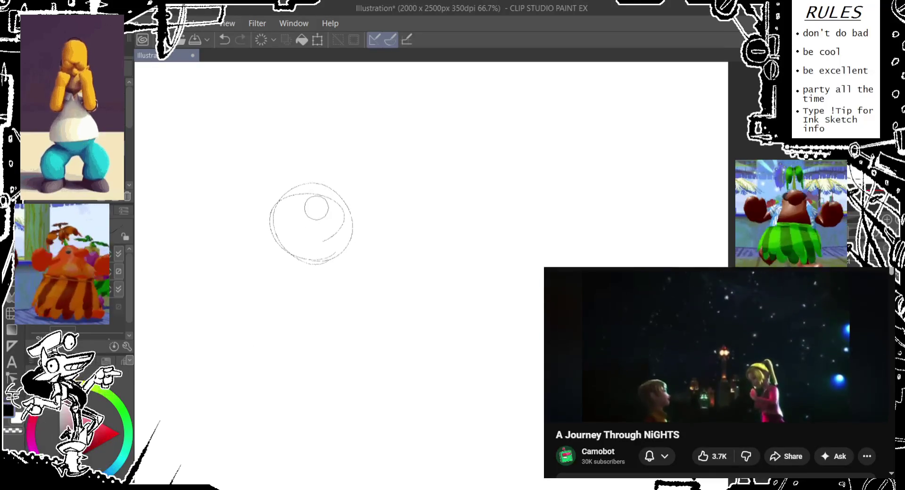
pyautogui.hotkey('ctrl', 'z')
pyautogui.hotkey('ctrl', 'z')
pyautogui.moveTo(333, 246)
pyautogui.mouseDown()
pyautogui.moveTo(285, 217)
pyautogui.moveTo(354, 202)
pyautogui.moveTo(332, 228)
pyautogui.moveTo(310, 237)
pyautogui.moveTo(284, 189)
pyautogui.moveTo(309, 236)
pyautogui.mouseUp()
pyautogui.hotkey('ctrl', 'z')
pyautogui.hotkey('ctrl', 'z')
pyautogui.hotkey('ctrl', 'z')
pyautogui.moveTo(346, 198)
pyautogui.mouseDown()
pyautogui.moveTo(324, 234)
pyautogui.moveTo(301, 206)
pyautogui.moveTo(354, 196)
pyautogui.moveTo(216, 386)
pyautogui.mouseUp()
pyautogui.hotkey('ctrl', 'z')
# - Sketch the diagonal body line and trial arm lines toward the upper right, discarding rejects
pyautogui.moveTo(334, 216); pyautogui.dragTo(208, 454)
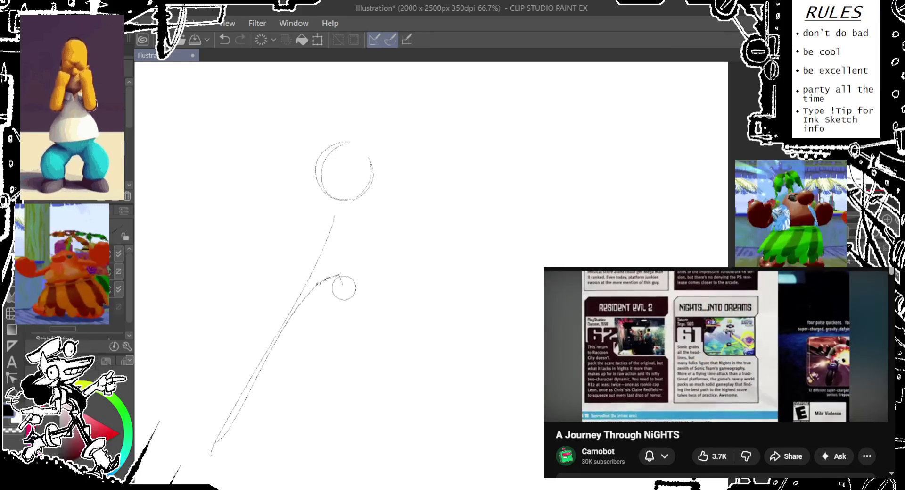
pyautogui.moveTo(315, 284); pyautogui.dragTo(343, 286)
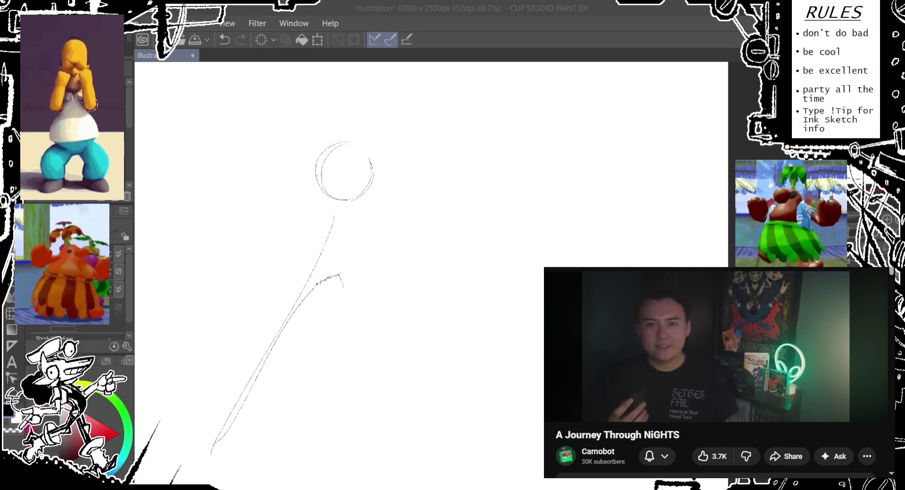
pyautogui.hotkey('ctrl', 'z')
pyautogui.hotkey('ctrl', 'z')
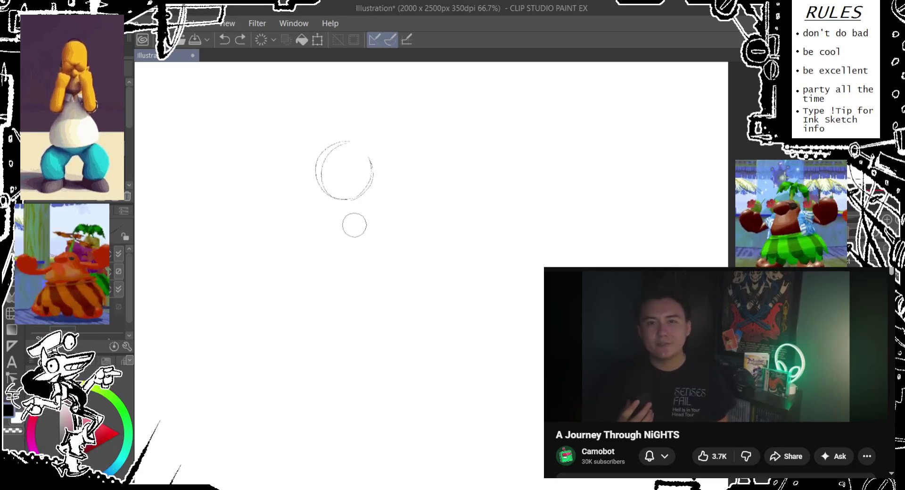
pyautogui.moveTo(375, 196); pyautogui.dragTo(607, 115)
pyautogui.hotkey('ctrl', 'z')
pyautogui.moveTo(389, 196); pyautogui.dragTo(615, 135)
pyautogui.hotkey('ctrl', 'z')
pyautogui.moveTo(383, 193)
pyautogui.mouseDown()
pyautogui.moveTo(606, 118)
pyautogui.moveTo(542, 153)
pyautogui.moveTo(522, 143)
pyautogui.moveTo(570, 144)
pyautogui.moveTo(529, 163)
pyautogui.mouseUp()
# - Draw the lower edge of the pointing arm with a small joint circle
pyautogui.hotkey('ctrl', 'z')
pyautogui.hotkey('ctrl', 'z')
pyautogui.hotkey('ctrl', 'z')
pyautogui.hotkey('ctrl', 'z')
pyautogui.moveTo(375, 211); pyautogui.dragTo(529, 165)
pyautogui.hotkey('ctrl', 'z')
pyautogui.moveTo(376, 211); pyautogui.dragTo(478, 180)
pyautogui.moveTo(491, 167); pyautogui.dragTo(523, 175)
pyautogui.hotkey('ctrl', 'z')
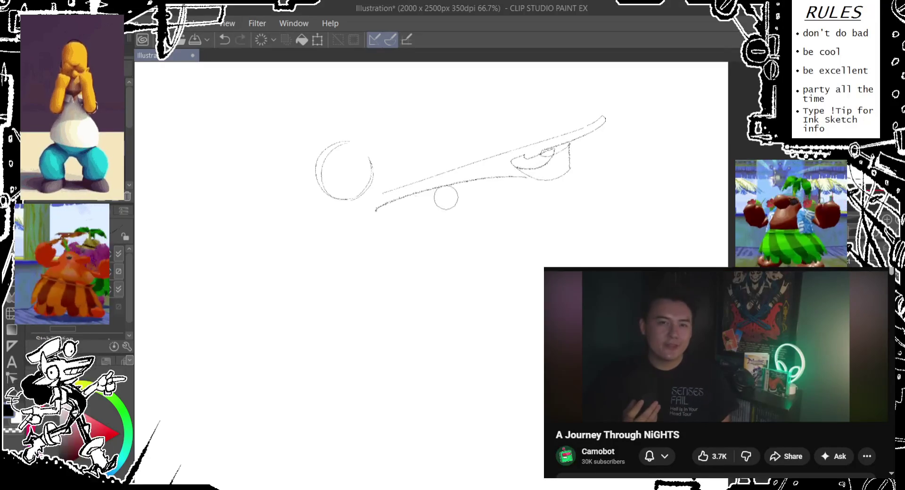
pyautogui.moveTo(373, 204); pyautogui.dragTo(330, 236)
# - Sketch the torso below the head, removing stray joint and hip circles
pyautogui.hotkey('ctrl', 'z')
pyautogui.moveTo(373, 203); pyautogui.dragTo(382, 242)
pyautogui.moveTo(358, 230); pyautogui.dragTo(330, 259)
pyautogui.hotkey('ctrl', 'z')
pyautogui.hotkey('ctrl', 'z')
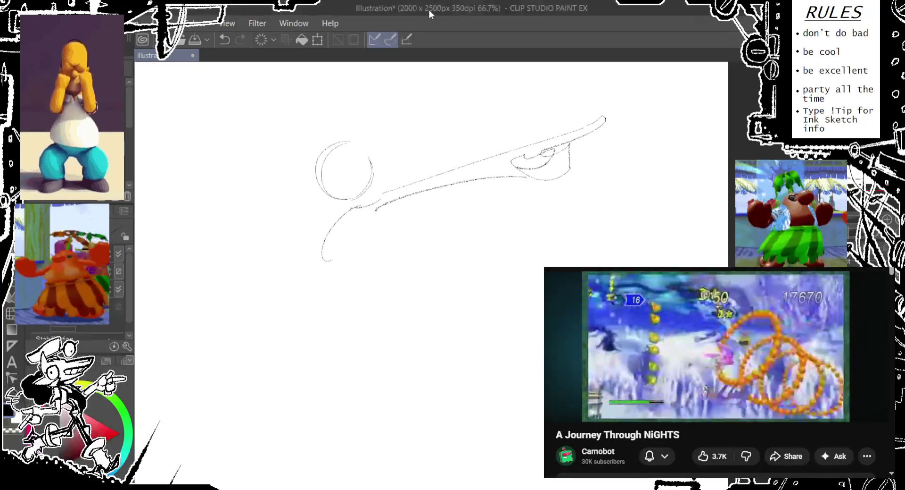
pyautogui.hotkey('ctrl', 'z')
pyautogui.moveTo(333, 202); pyautogui.dragTo(343, 268)
pyautogui.hotkey('ctrl', 'z')
pyautogui.moveTo(340, 212); pyautogui.dragTo(320, 273)
pyautogui.moveTo(346, 255); pyautogui.dragTo(330, 240)
pyautogui.hotkey('ctrl', 'z')
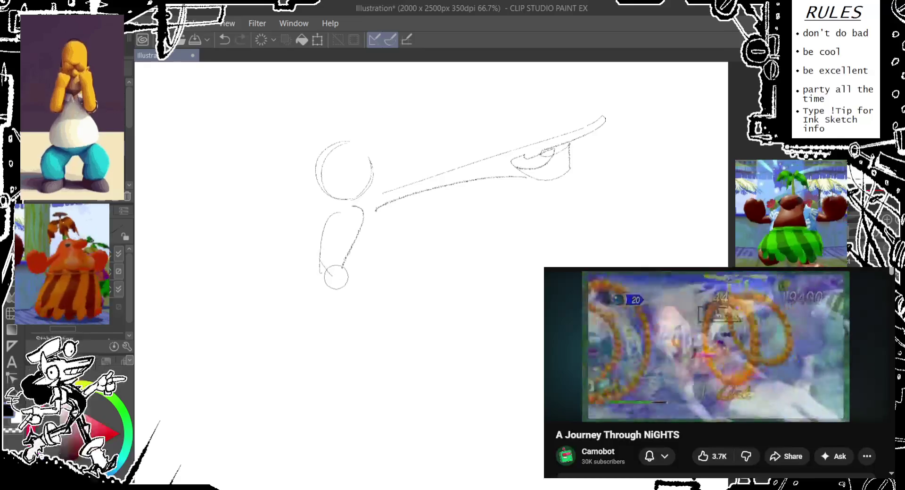
# - Draw the standing leg with its foot and the forward-stretching second leg
pyautogui.moveTo(324, 293)
pyautogui.mouseDown()
pyautogui.moveTo(318, 267)
pyautogui.moveTo(326, 402)
pyautogui.mouseUp()
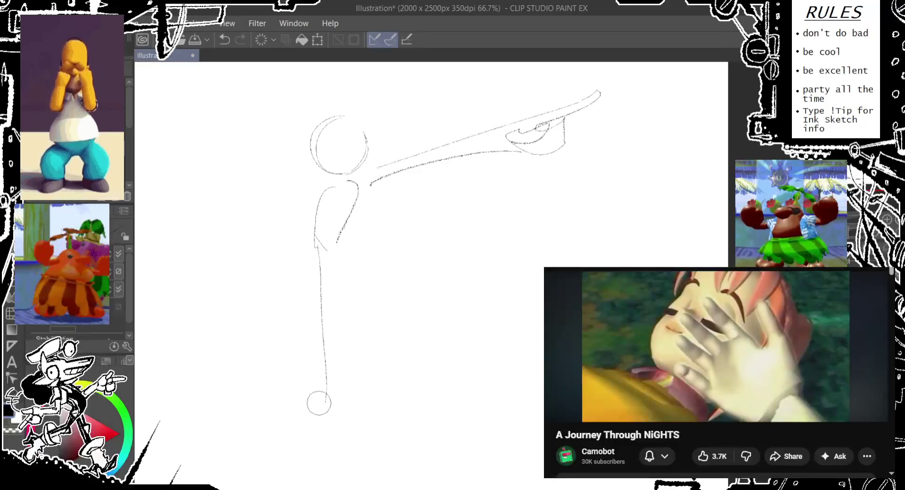
pyautogui.moveTo(319, 344); pyautogui.dragTo(338, 371)
pyautogui.moveTo(341, 227); pyautogui.dragTo(370, 384)
pyautogui.hotkey('ctrl', 'z')
pyautogui.moveTo(337, 243); pyautogui.dragTo(402, 404)
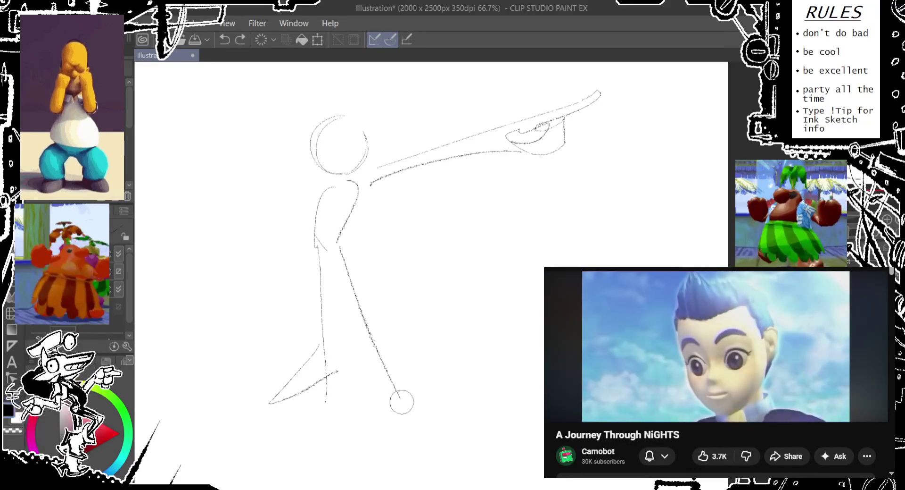
pyautogui.moveTo(330, 156); pyautogui.dragTo(310, 203)
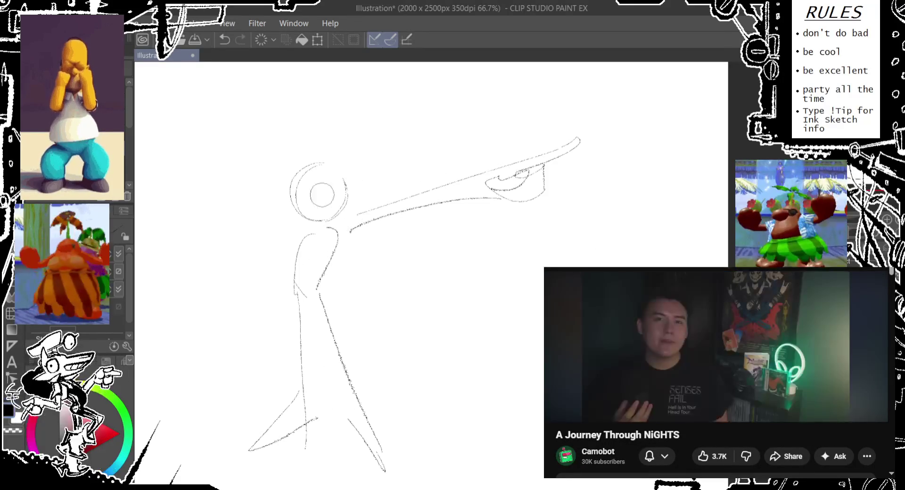
# - Erase the fist scribble and redraw the pointing arm with a hand curving from its tip
pyautogui.moveTo(528, 107); pyautogui.dragTo(624, 203)
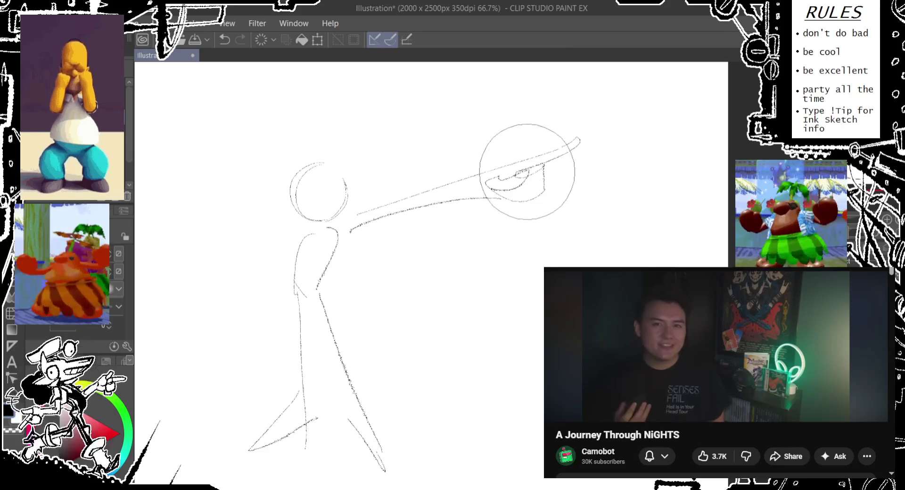
pyautogui.moveTo(576, 156)
pyautogui.mouseDown()
pyautogui.moveTo(383, 261)
pyautogui.moveTo(373, 197)
pyautogui.mouseUp()
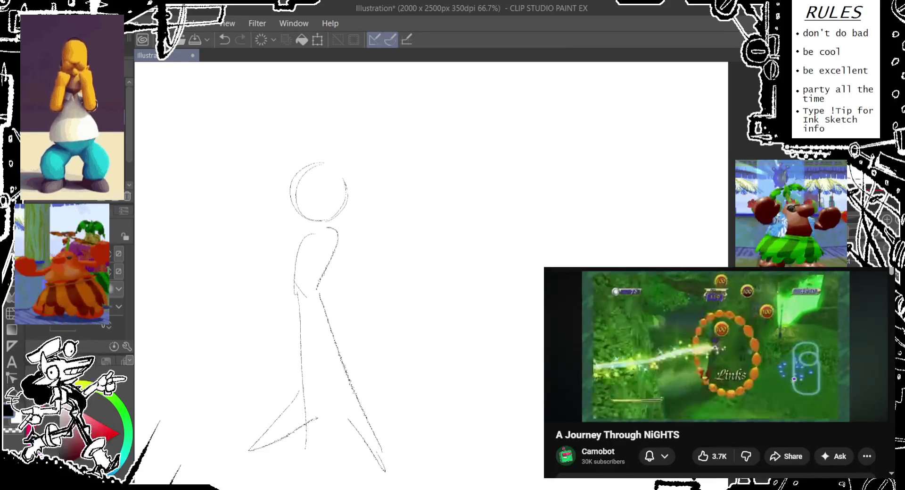
pyautogui.moveTo(336, 225)
pyautogui.mouseDown()
pyautogui.moveTo(465, 174)
pyautogui.moveTo(414, 219)
pyautogui.mouseUp()
pyautogui.hotkey('ctrl', 'z')
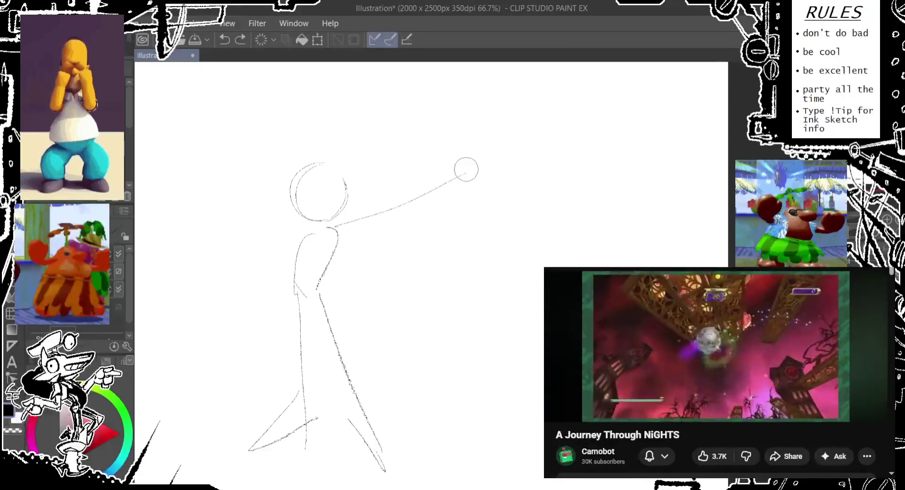
pyautogui.moveTo(474, 165)
pyautogui.mouseDown()
pyautogui.moveTo(403, 225)
pyautogui.moveTo(414, 257)
pyautogui.mouseUp()
pyautogui.hotkey('ctrl', 'z')
# - Add a small circle near the hand and retry the shoulder circle slightly higher
pyautogui.moveTo(400, 229)
pyautogui.mouseDown()
pyautogui.moveTo(413, 271)
pyautogui.moveTo(424, 202)
pyautogui.moveTo(420, 218)
pyautogui.moveTo(336, 233)
pyautogui.mouseUp()
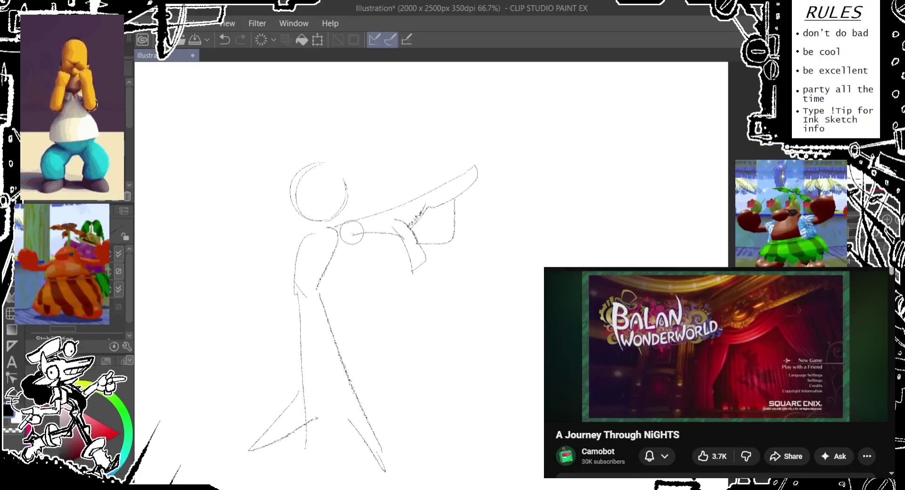
pyautogui.hotkey('ctrl', 'z')
pyautogui.moveTo(290, 257); pyautogui.dragTo(301, 239)
pyautogui.hotkey('ctrl', 'z')
pyautogui.hotkey('ctrl', 'z')
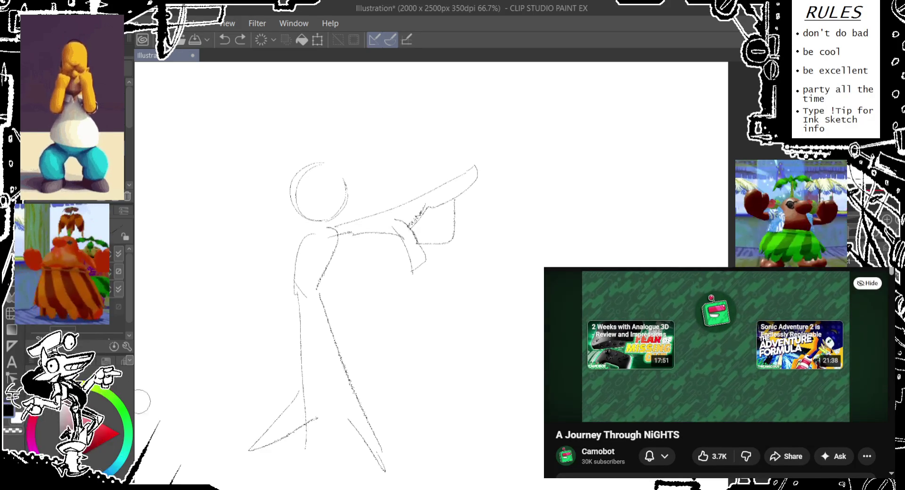
pyautogui.hotkey('alt', 'Tab')
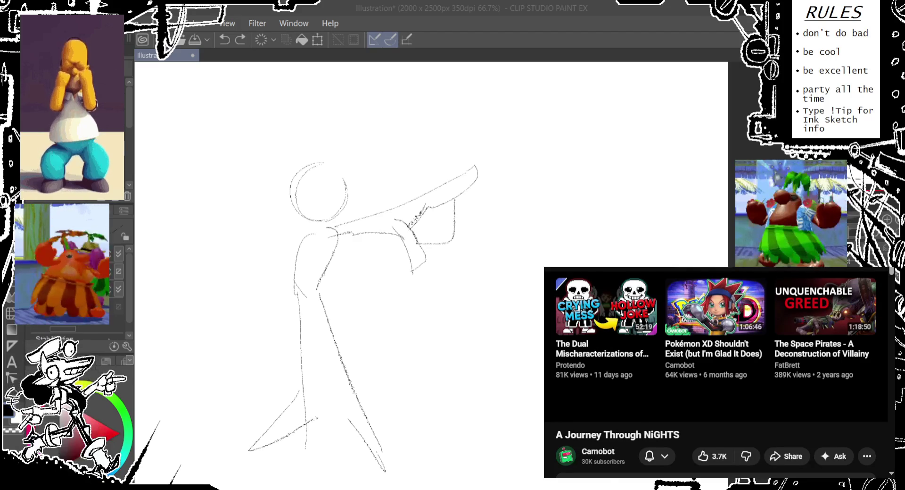
pyautogui.scroll(2, 717, 373)
pyautogui.scroll(-2, 717, 373)
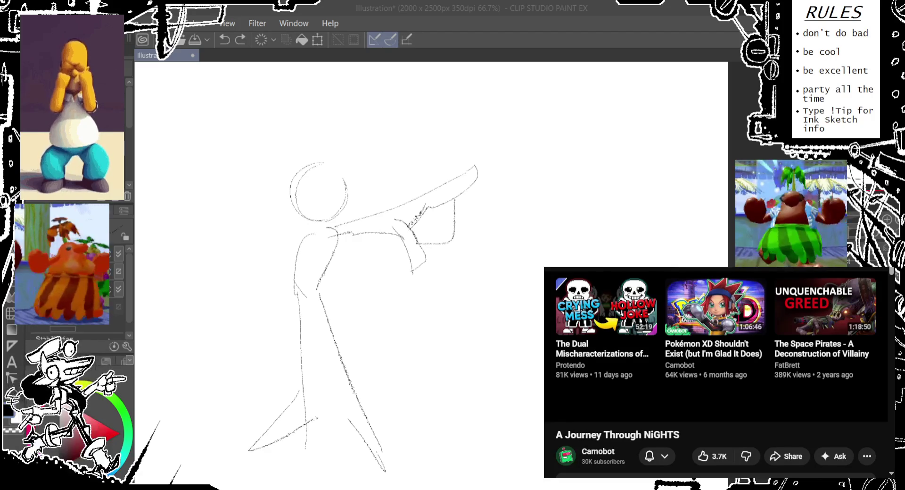
pyautogui.moveTo(285, 202); pyautogui.dragTo(315, 141)
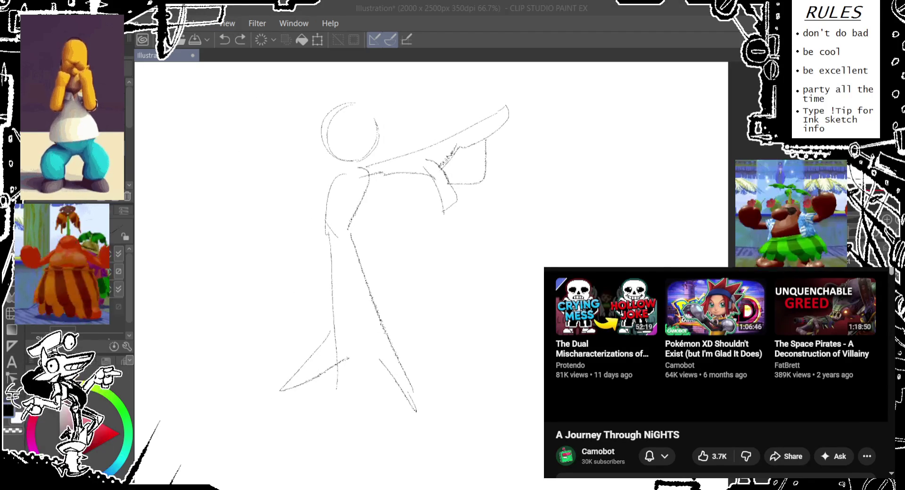
# - Erase the figure's lower legs, redraw both feet and add a lowered round-handed arm
pyautogui.moveTo(354, 206); pyautogui.dragTo(352, 197)
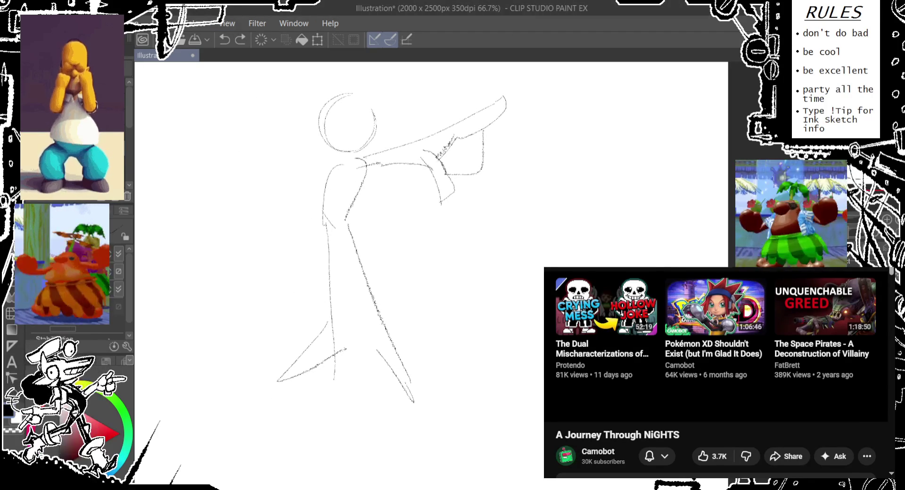
pyautogui.moveTo(302, 367); pyautogui.dragTo(405, 400)
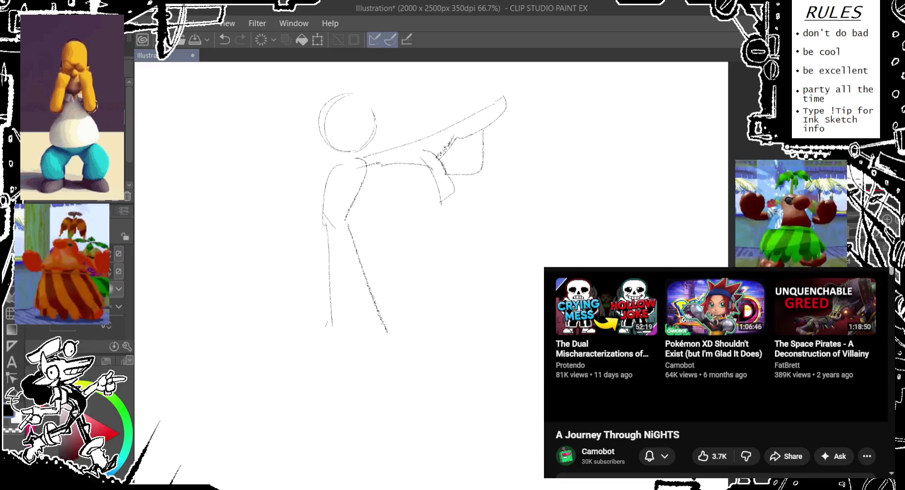
pyautogui.moveTo(329, 307)
pyautogui.mouseDown()
pyautogui.moveTo(283, 352)
pyautogui.moveTo(337, 330)
pyautogui.moveTo(412, 366)
pyautogui.mouseUp()
pyautogui.moveTo(333, 213); pyautogui.dragTo(360, 292)
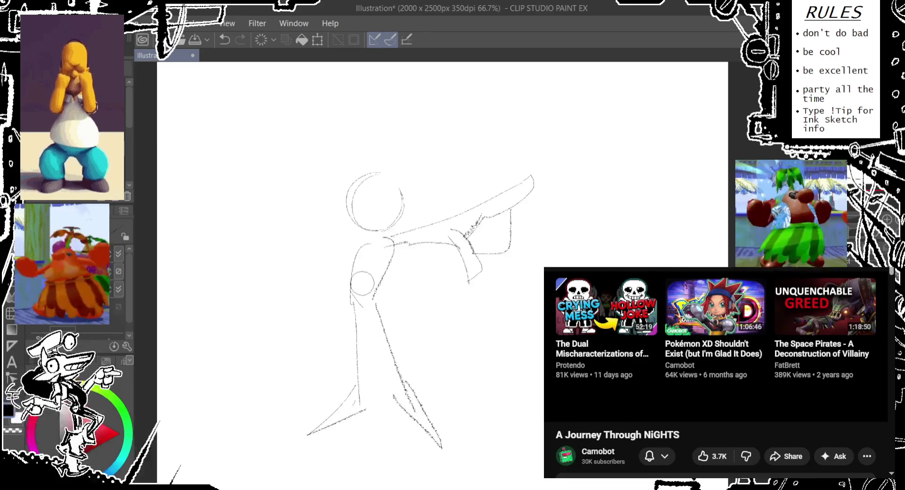
pyautogui.moveTo(358, 247); pyautogui.dragTo(332, 325)
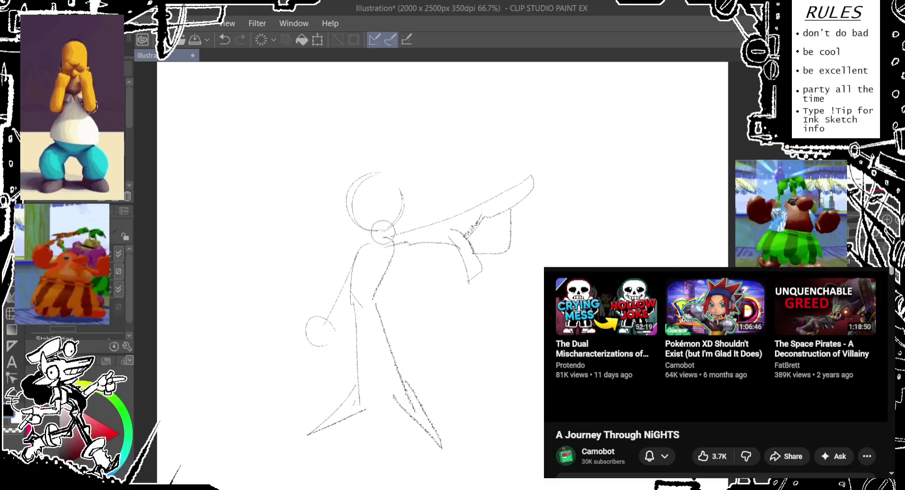
# - Sketch a large circle left of the pointing figure's head, redrawing it slightly taller
pyautogui.moveTo(286, 219); pyautogui.dragTo(270, 179)
pyautogui.hotkey('ctrl', 'z')
pyautogui.moveTo(283, 220); pyautogui.dragTo(276, 172)
pyautogui.hotkey('ctrl', 'z')
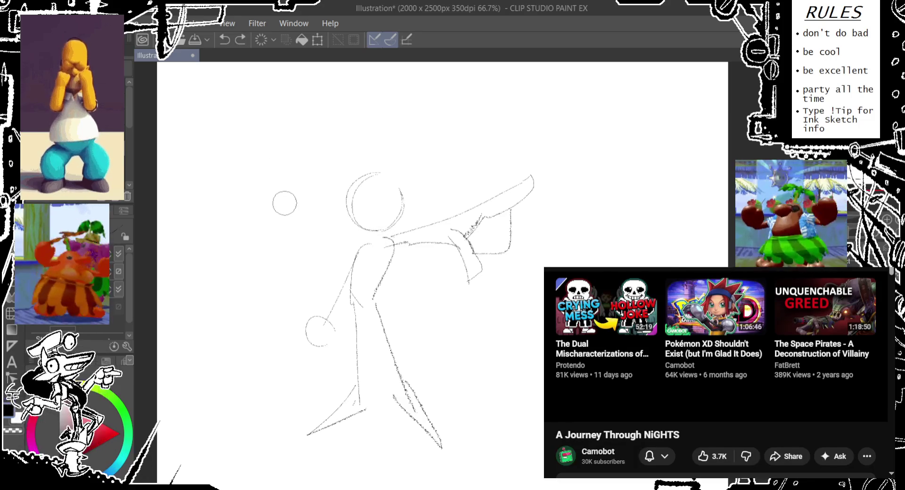
pyautogui.moveTo(288, 216)
pyautogui.mouseDown()
pyautogui.moveTo(253, 189)
pyautogui.moveTo(285, 219)
pyautogui.moveTo(302, 217)
pyautogui.moveTo(289, 207)
pyautogui.moveTo(304, 156)
pyautogui.moveTo(296, 206)
pyautogui.mouseUp()
pyautogui.hotkey('ctrl', 'z')
pyautogui.hotkey('ctrl', 'z')
pyautogui.hotkey('ctrl', 'z')
pyautogui.hotkey('ctrl', 'z')
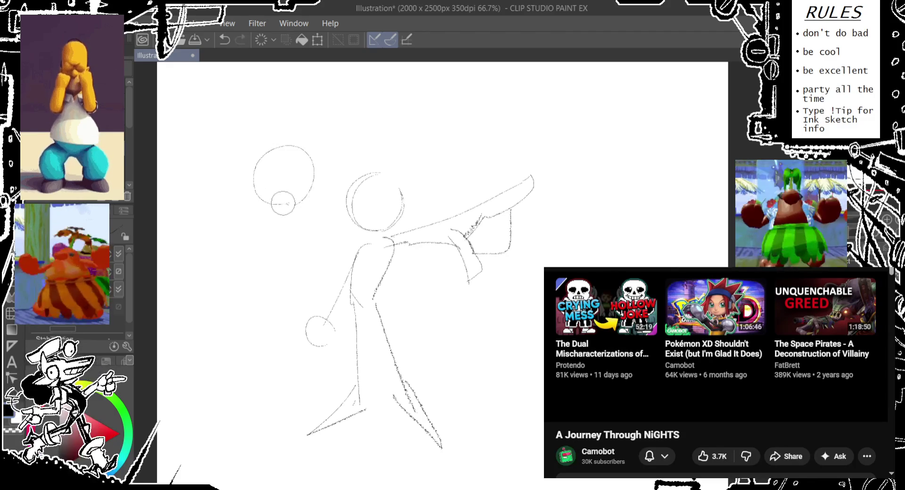
pyautogui.hotkey('ctrl', 'z')
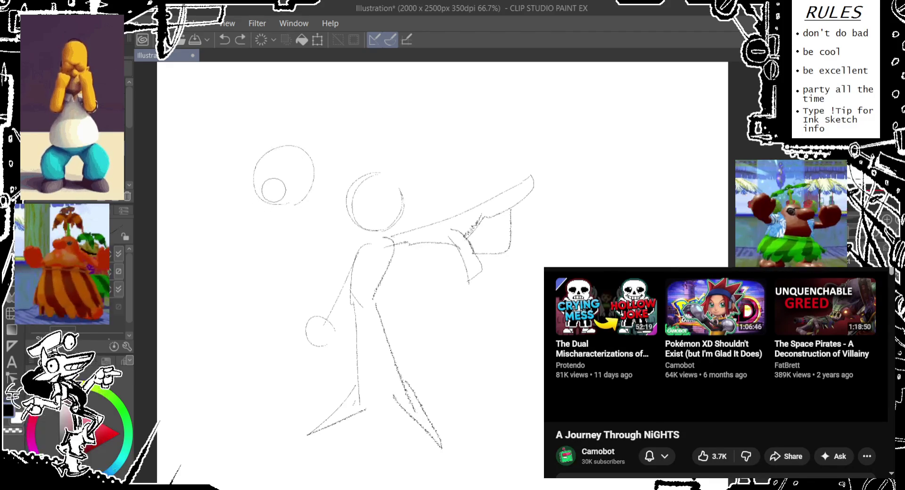
pyautogui.moveTo(283, 203); pyautogui.dragTo(297, 207)
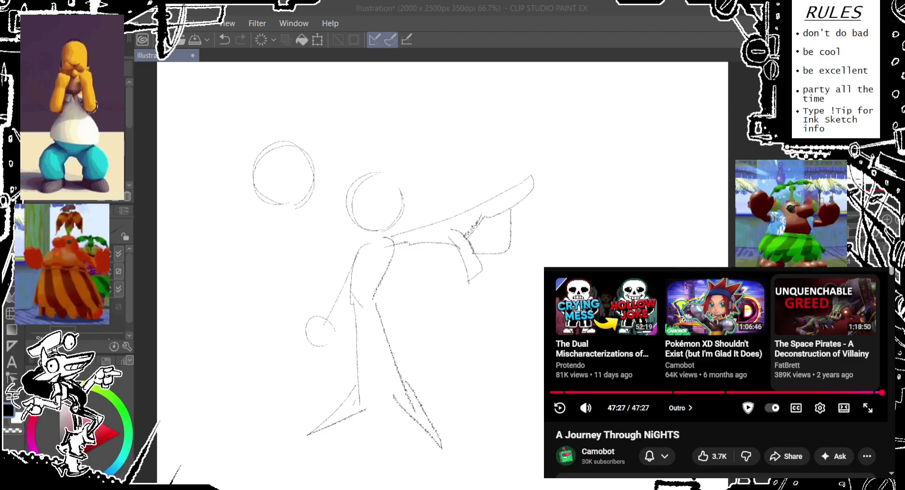
# - Scroll the canvas down and back up to review the right figure's gesture sketch
pyautogui.scroll(-5, 717, 372)
pyautogui.scroll(-1, 716, 372)
pyautogui.scroll(6, 717, 372)
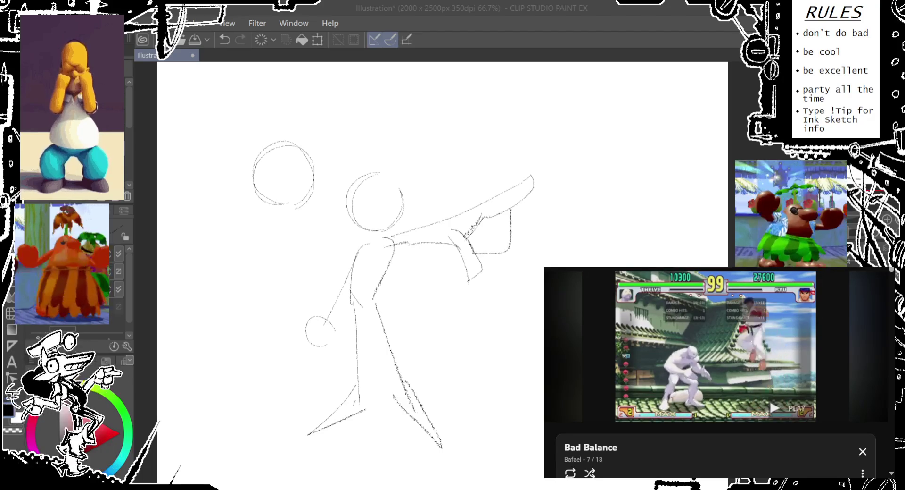
# - Sketch the right figure's lowered arm and hand, discarding stray small circles
pyautogui.moveTo(258, 222); pyautogui.dragTo(222, 237)
pyautogui.scroll(-1, 349, 264)
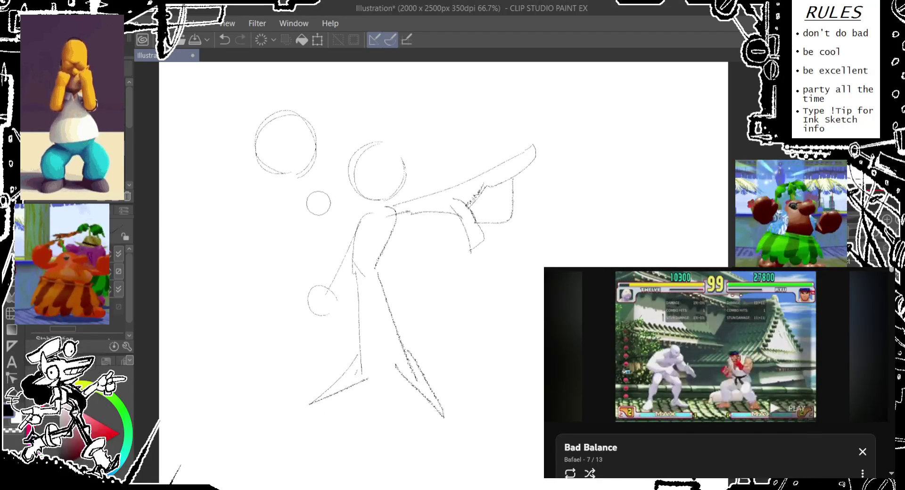
pyautogui.hotkey('ctrl', 'z')
pyautogui.moveTo(253, 169)
pyautogui.mouseDown()
pyautogui.moveTo(304, 179)
pyautogui.moveTo(285, 182)
pyautogui.moveTo(257, 234)
pyautogui.mouseUp()
pyautogui.hotkey('ctrl', 'z')
pyautogui.hotkey('ctrl', 'z')
pyautogui.moveTo(243, 177); pyautogui.dragTo(250, 229)
pyautogui.moveTo(302, 214); pyautogui.dragTo(301, 216)
pyautogui.hotkey('ctrl', 'z')
# - Redraw the bent forearm and hand circle, undoing the shoulder circle attempt
pyautogui.moveTo(302, 186)
pyautogui.mouseDown()
pyautogui.moveTo(337, 233)
pyautogui.moveTo(230, 253)
pyautogui.mouseUp()
pyautogui.moveTo(244, 214); pyautogui.dragTo(264, 238)
pyautogui.hotkey('ctrl', 'z')
pyautogui.hotkey('ctrl', 'z')
pyautogui.moveTo(306, 179); pyautogui.dragTo(271, 231)
pyautogui.hotkey('ctrl', 'z')
pyautogui.moveTo(249, 177); pyautogui.dragTo(283, 396)
pyautogui.hotkey('ctrl', 'z')
pyautogui.hotkey('ctrl', 'z')
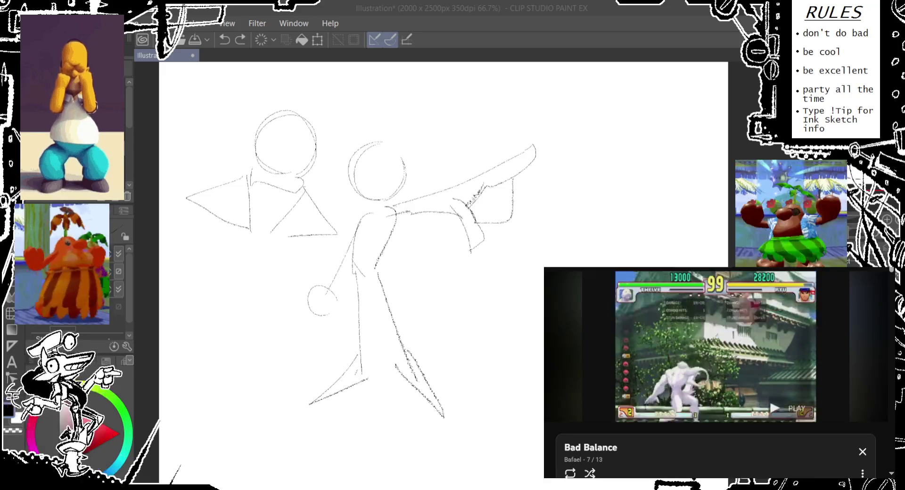
# - Draw a curved leg and a long leg line down the left figure, removing stray joint circles
pyautogui.moveTo(373, 127); pyautogui.dragTo(371, 127)
pyautogui.moveTo(245, 227); pyautogui.dragTo(272, 328)
pyautogui.moveTo(296, 302); pyautogui.dragTo(295, 303)
pyautogui.hotkey('ctrl', 'z')
pyautogui.moveTo(280, 236); pyautogui.dragTo(331, 364)
pyautogui.moveTo(254, 287); pyautogui.dragTo(253, 288)
pyautogui.hotkey('ctrl', 'z')
# - Add the lower leg, foot and further leg strokes to the left figure
pyautogui.moveTo(255, 349)
pyautogui.mouseDown()
pyautogui.moveTo(273, 389)
pyautogui.moveTo(281, 374)
pyautogui.moveTo(281, 384)
pyautogui.moveTo(326, 372)
pyautogui.mouseUp()
pyautogui.hotkey('ctrl', 'z')
pyautogui.moveTo(310, 147)
pyautogui.mouseDown()
pyautogui.moveTo(258, 123)
pyautogui.moveTo(286, 136)
pyautogui.moveTo(320, 109)
pyautogui.mouseUp()
pyautogui.hotkey('ctrl', 'z')
pyautogui.hotkey('ctrl', 'z')
pyautogui.hotkey('ctrl', 'z')
pyautogui.hotkey('ctrl', 'z')
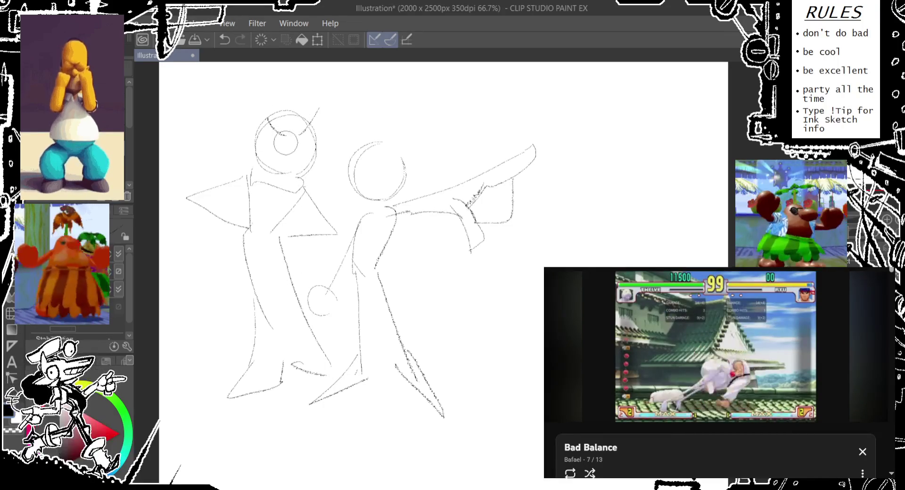
# - Reshape the left head outline and try an eye circle in the right figure's head
pyautogui.moveTo(259, 116); pyautogui.dragTo(258, 118)
pyautogui.hotkey('ctrl', 'z')
pyautogui.moveTo(317, 123); pyautogui.dragTo(321, 142)
pyautogui.moveTo(283, 118)
pyautogui.mouseDown()
pyautogui.moveTo(302, 115)
pyautogui.moveTo(304, 144)
pyautogui.mouseUp()
pyautogui.hotkey('ctrl', 'z')
pyautogui.moveTo(375, 170); pyautogui.dragTo(393, 173)
pyautogui.hotkey('ctrl', 'z')
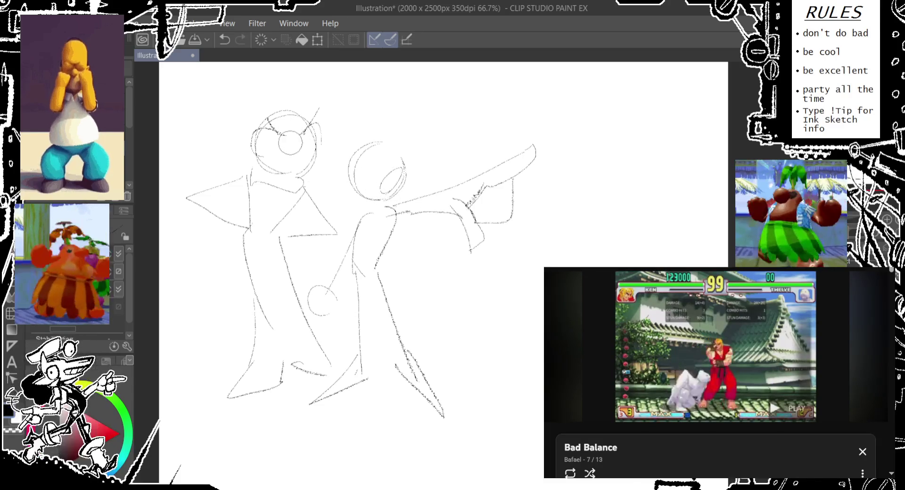
# - Sketch the left figure's scowling face strokes and retry the right figure's eye
pyautogui.moveTo(276, 108)
pyautogui.mouseDown()
pyautogui.moveTo(290, 129)
pyautogui.moveTo(324, 110)
pyautogui.mouseUp()
pyautogui.hotkey('ctrl', 'z')
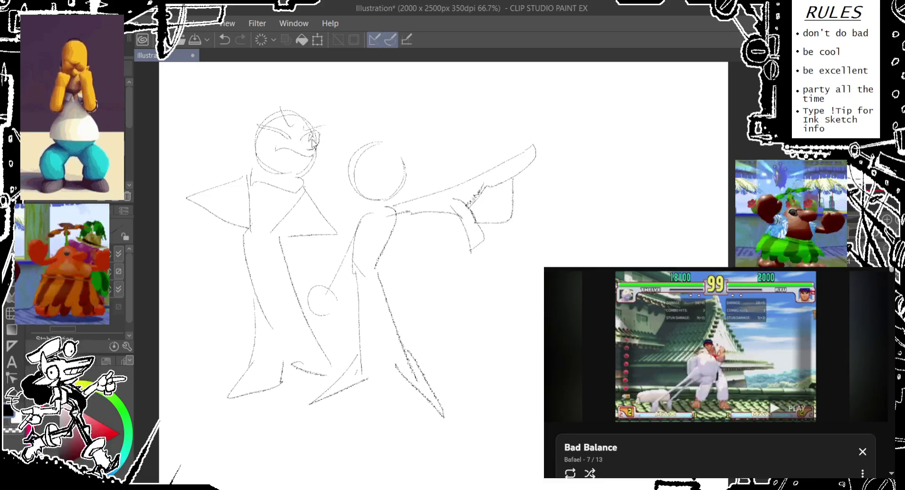
pyautogui.moveTo(313, 141); pyautogui.dragTo(317, 134)
pyautogui.moveTo(383, 163)
pyautogui.mouseDown()
pyautogui.moveTo(385, 176)
pyautogui.moveTo(386, 148)
pyautogui.moveTo(387, 156)
pyautogui.moveTo(402, 133)
pyautogui.moveTo(381, 144)
pyautogui.mouseUp()
pyautogui.hotkey('ctrl', 'z')
pyautogui.hotkey('ctrl', 'z')
pyautogui.hotkey('ctrl', 'z')
pyautogui.hotkey('ctrl', 'z')
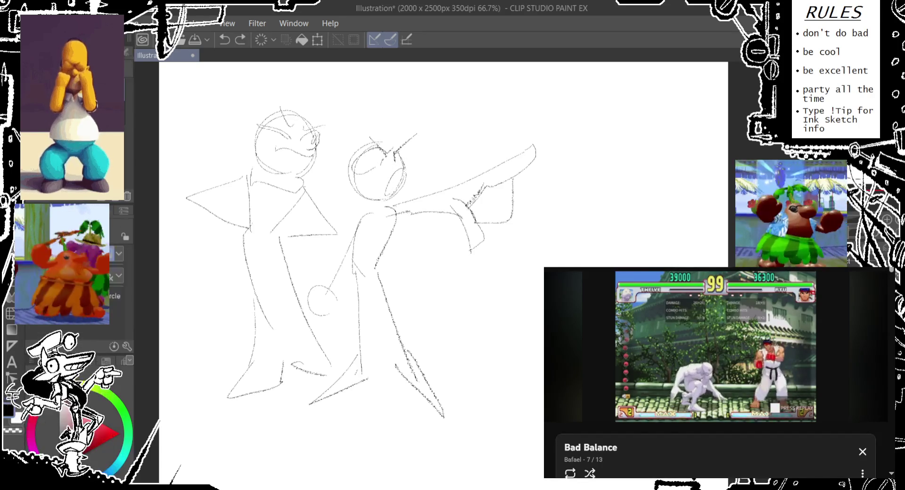
# - Rework the right figure's eye and spiky hair strokes, toggling undo and redo to compare
pyautogui.scroll(-2, 71, 335)
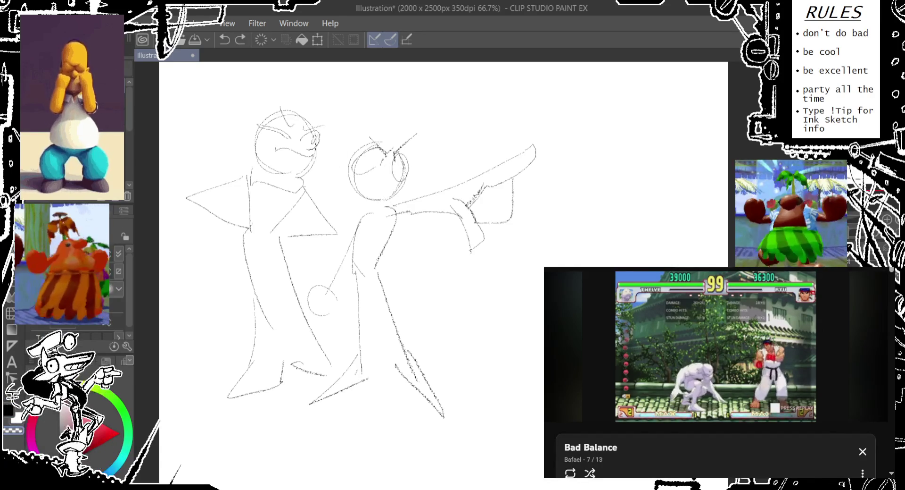
pyautogui.scroll(2, 71, 334)
pyautogui.moveTo(382, 162); pyautogui.dragTo(401, 162)
pyautogui.hotkey('ctrl', 'z')
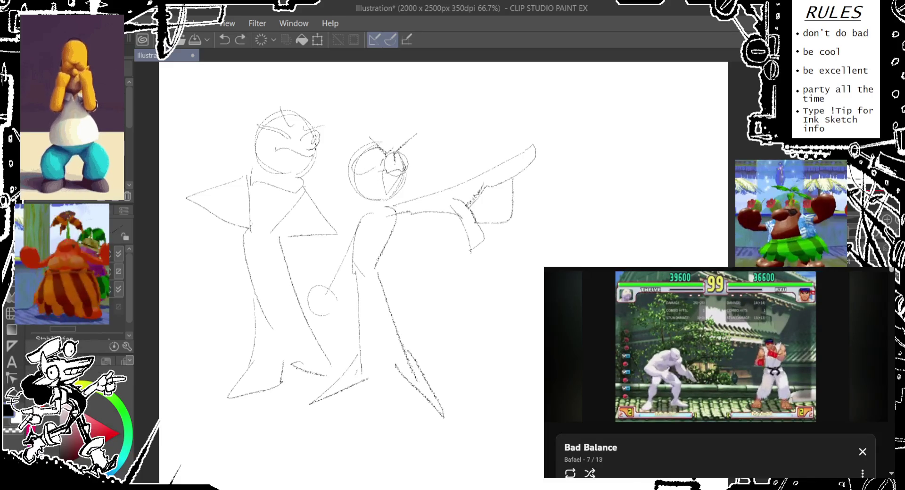
pyautogui.hotkey('ctrl', 'z')
pyautogui.moveTo(399, 116)
pyautogui.mouseDown()
pyautogui.moveTo(391, 142)
pyautogui.moveTo(373, 146)
pyautogui.mouseUp()
pyautogui.hotkey('ctrl', 'z')
pyautogui.hotkey('ctrl', 'z')
pyautogui.hotkey('ctrl', 'z')
pyautogui.hotkey('ctrl', 'z')
pyautogui.hotkey('ctrl', 'y')
pyautogui.hotkey('ctrl', 'z')
pyautogui.hotkey('ctrl', 'y')
pyautogui.hotkey('ctrl', 'y')
pyautogui.hotkey('ctrl', 'z')
pyautogui.hotkey('ctrl', 'z')
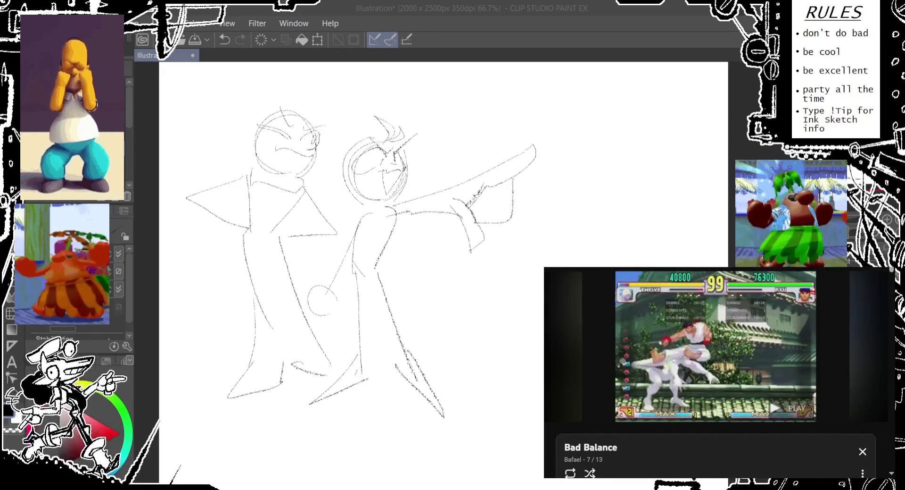
# - Try small joint circles on the left figure's leg, keeping one placed higher up
pyautogui.moveTo(271, 295); pyautogui.dragTo(270, 296)
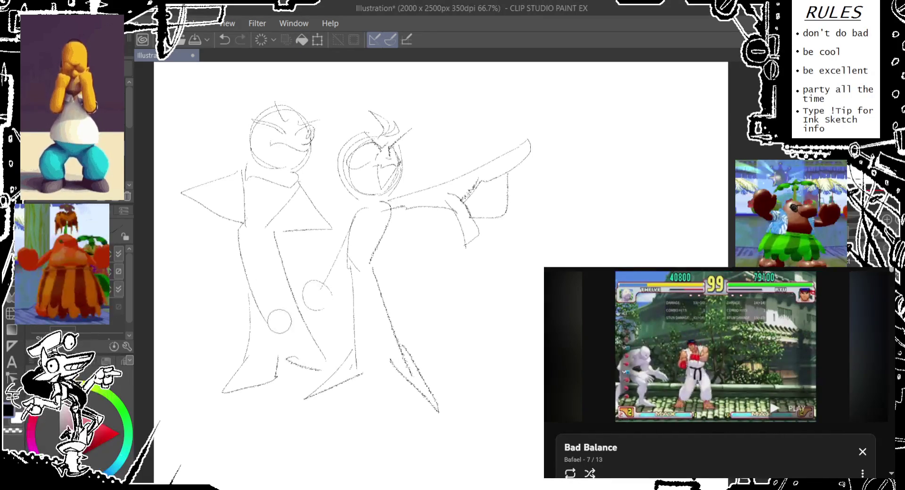
pyautogui.hotkey('ctrl', 'z')
pyautogui.moveTo(297, 358); pyautogui.dragTo(296, 359)
pyautogui.hotkey('ctrl', 'z')
pyautogui.moveTo(285, 271); pyautogui.dragTo(281, 247)
# - Try several knee joint circles on the left figure, undoing the misplaced ones
pyautogui.hotkey('ctrl', 'z')
pyautogui.moveTo(243, 289); pyautogui.dragTo(304, 257)
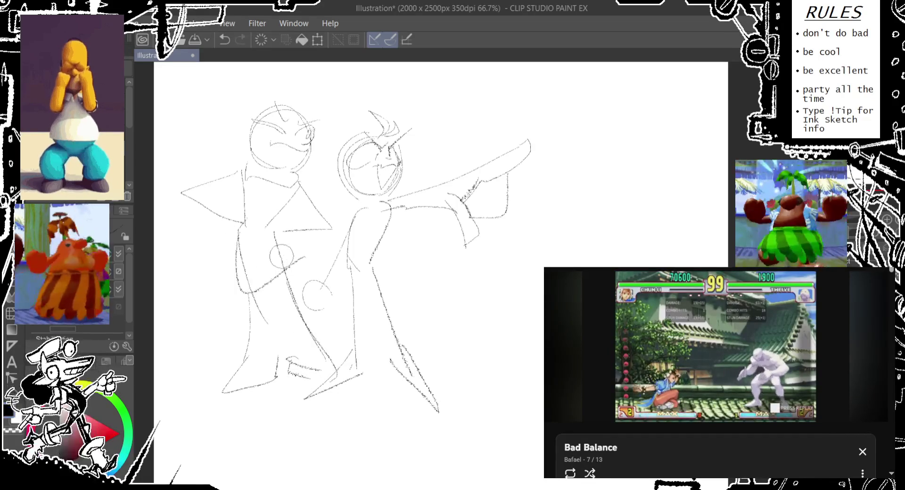
pyautogui.hotkey('ctrl', 'z')
pyautogui.moveTo(257, 158); pyautogui.dragTo(253, 158)
pyautogui.hotkey('ctrl', 'z')
pyautogui.hotkey('ctrl', 'z')
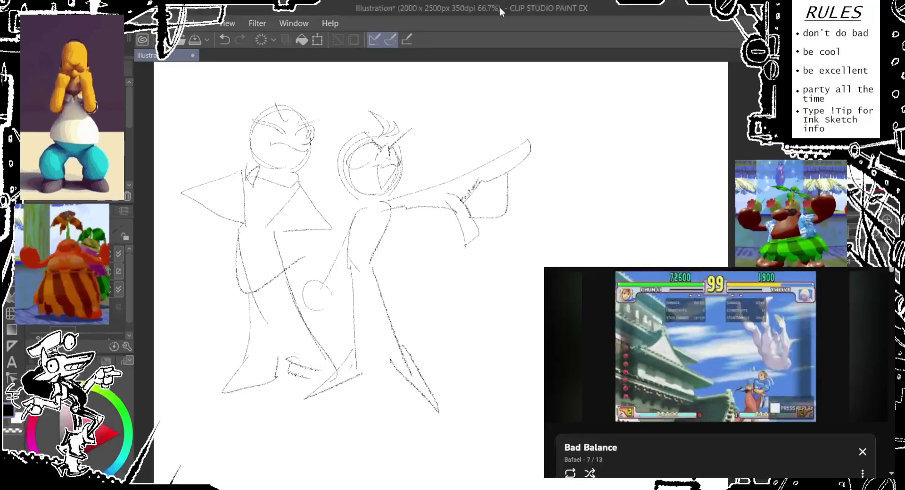
# - Sketch the left figure's lower leg lines and a foot extending out to the right
pyautogui.moveTo(270, 302)
pyautogui.mouseDown()
pyautogui.moveTo(276, 378)
pyautogui.moveTo(267, 306)
pyautogui.mouseUp()
pyautogui.moveTo(274, 374); pyautogui.dragTo(273, 375)
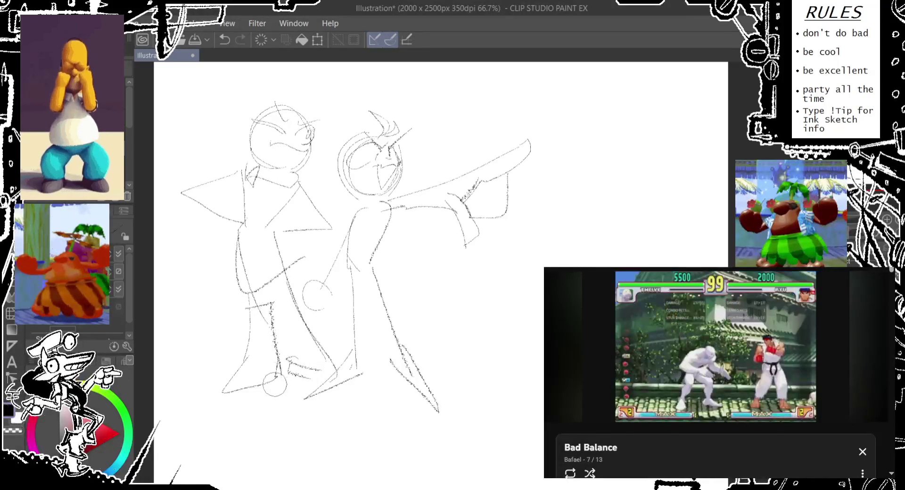
pyautogui.hotkey('ctrl', 'z')
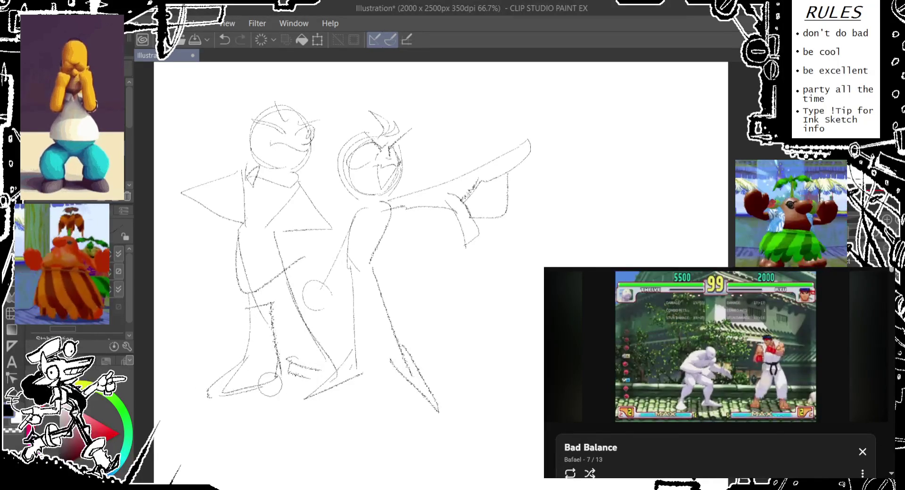
pyautogui.moveTo(283, 368); pyautogui.dragTo(334, 388)
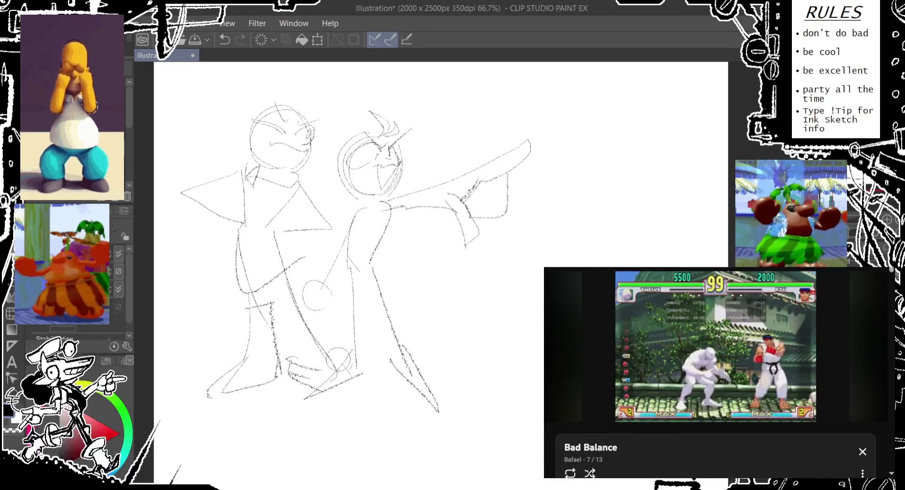
pyautogui.moveTo(290, 307)
pyautogui.mouseDown()
pyautogui.moveTo(283, 375)
pyautogui.moveTo(337, 380)
pyautogui.mouseUp()
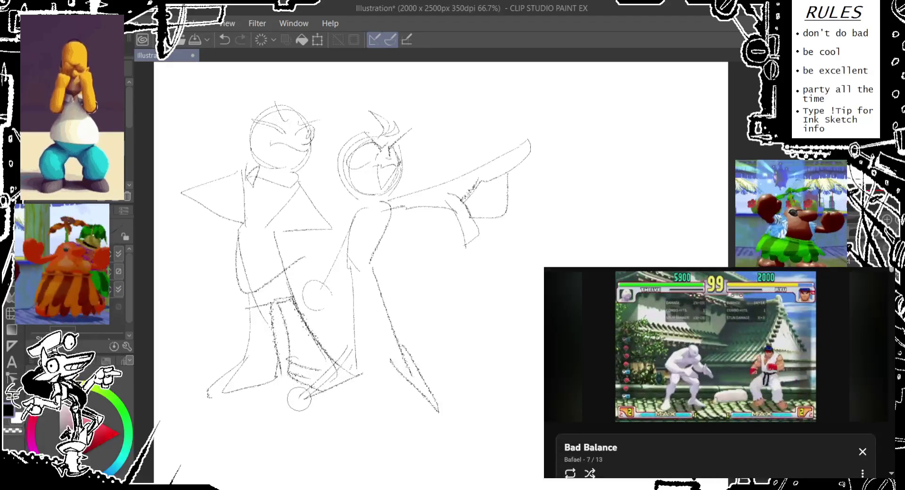
pyautogui.moveTo(292, 405); pyautogui.dragTo(371, 373)
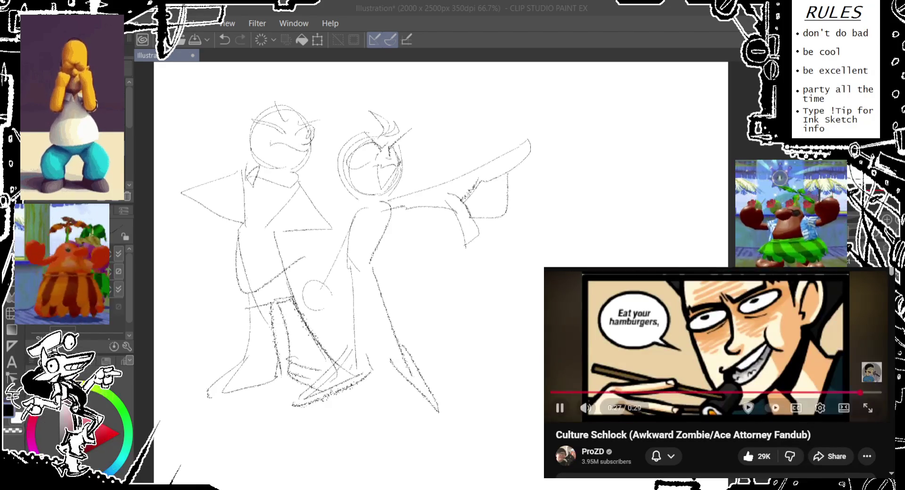
pyautogui.moveTo(872, 392); pyautogui.dragTo(586, 391)
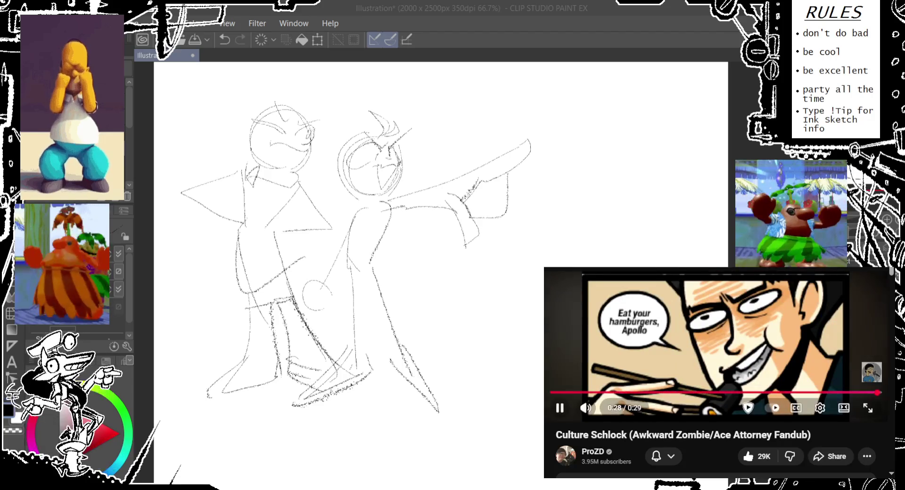
pyautogui.scroll(-1, 716, 373)
pyautogui.scroll(1, 716, 373)
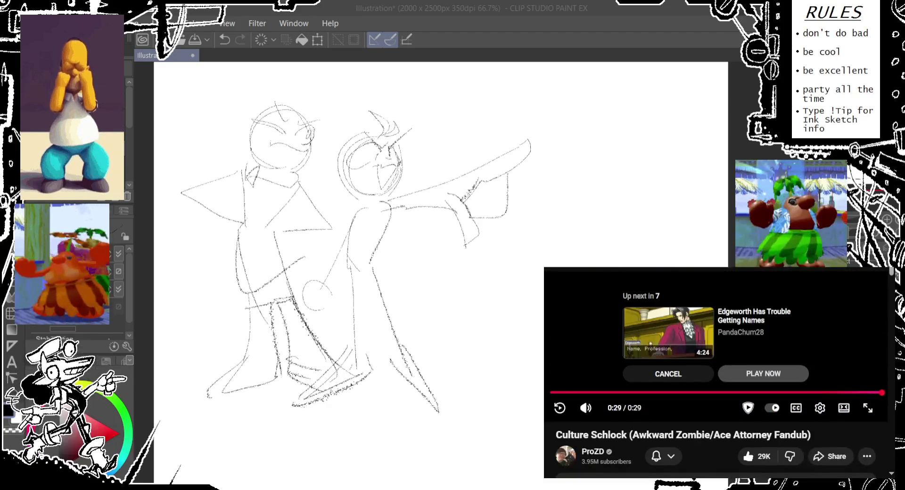
pyautogui.click(669, 333)
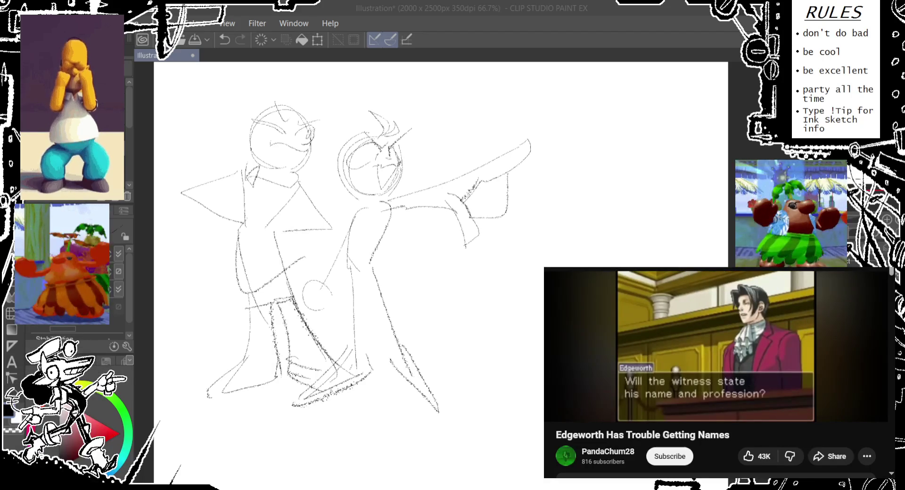
# - Scroll the view briefly, then click the toolbar area to reactivate the Clip Studio Paint window
pyautogui.scroll(-1, 716, 373)
pyautogui.scroll(1, 717, 372)
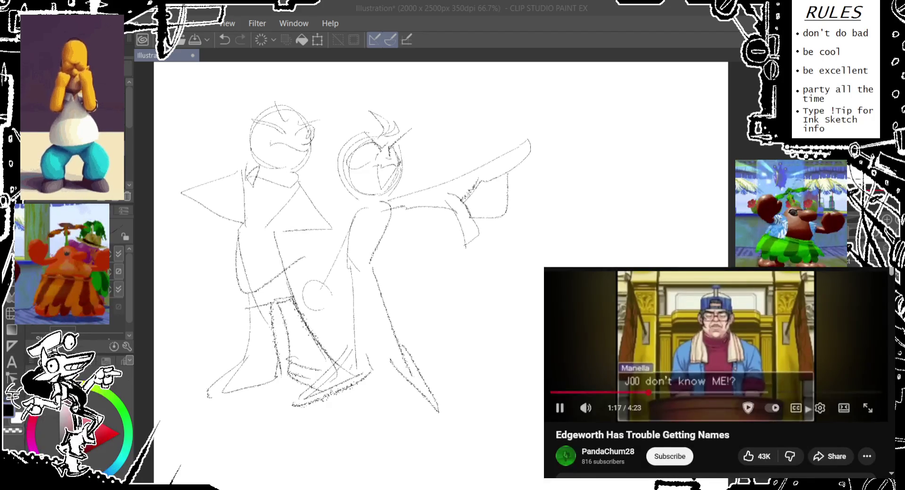
pyautogui.click(659, 35)
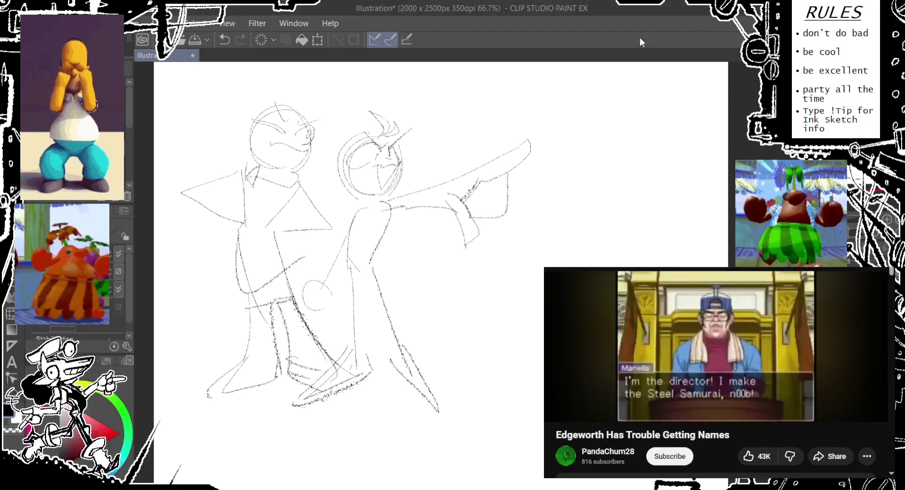
# - Lasso the left figure, raise it about 42 px, then deselect it
pyautogui.moveTo(464, 182); pyautogui.dragTo(457, 166)
pyautogui.moveTo(403, 241); pyautogui.dragTo(409, 264)
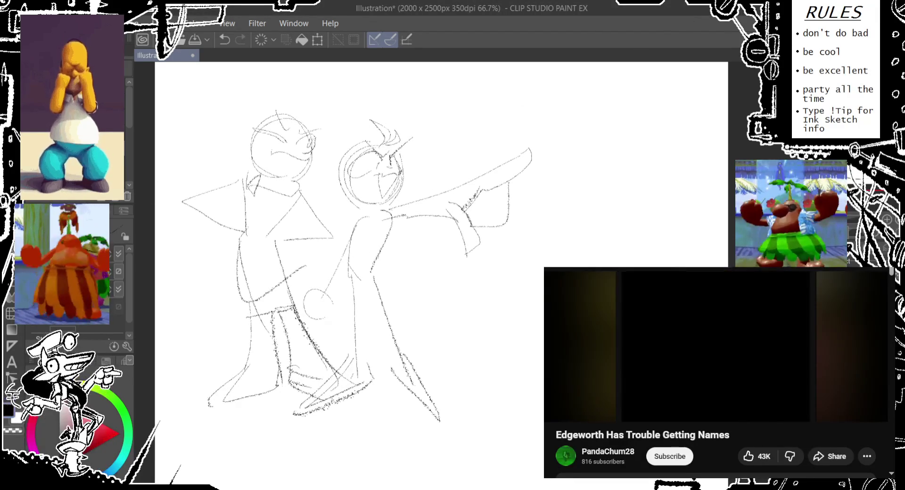
pyautogui.moveTo(206, 247)
pyautogui.mouseDown()
pyautogui.moveTo(370, 106)
pyautogui.moveTo(341, 207)
pyautogui.mouseUp()
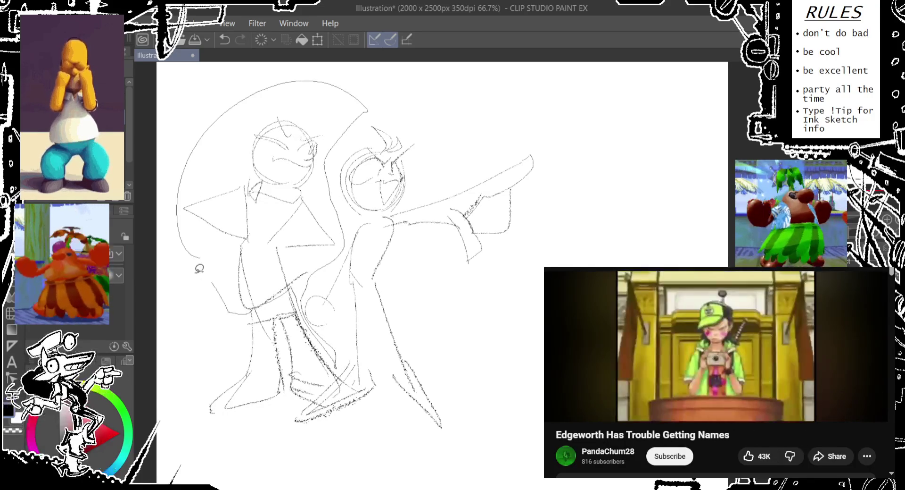
pyautogui.click(202, 263)
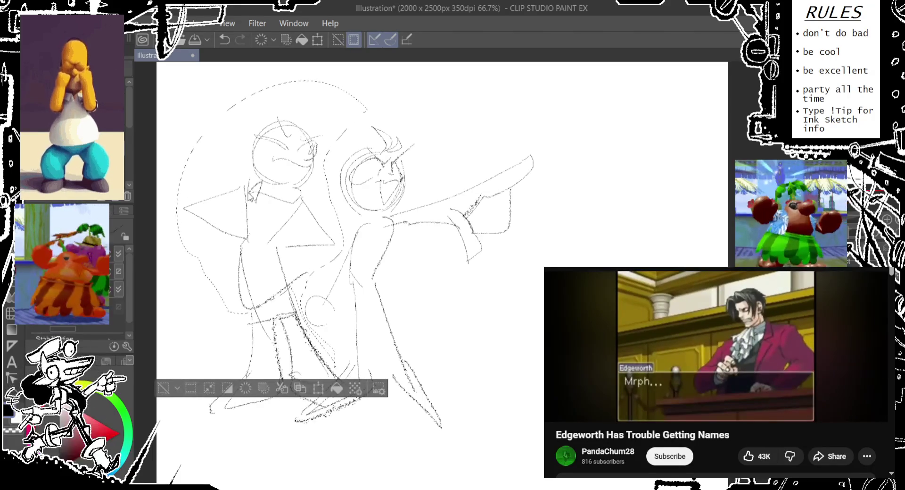
pyautogui.moveTo(250, 197)
pyautogui.mouseDown()
pyautogui.moveTo(250, 177)
pyautogui.moveTo(251, 197)
pyautogui.mouseUp()
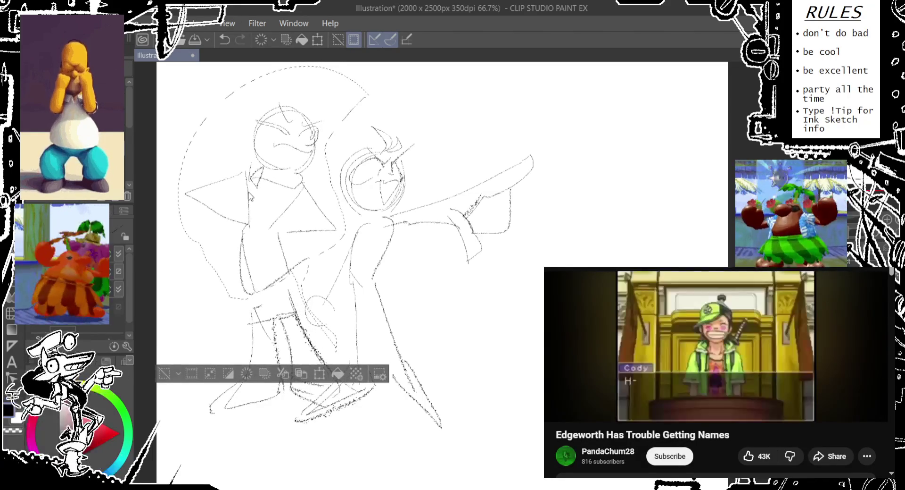
pyautogui.click(165, 373)
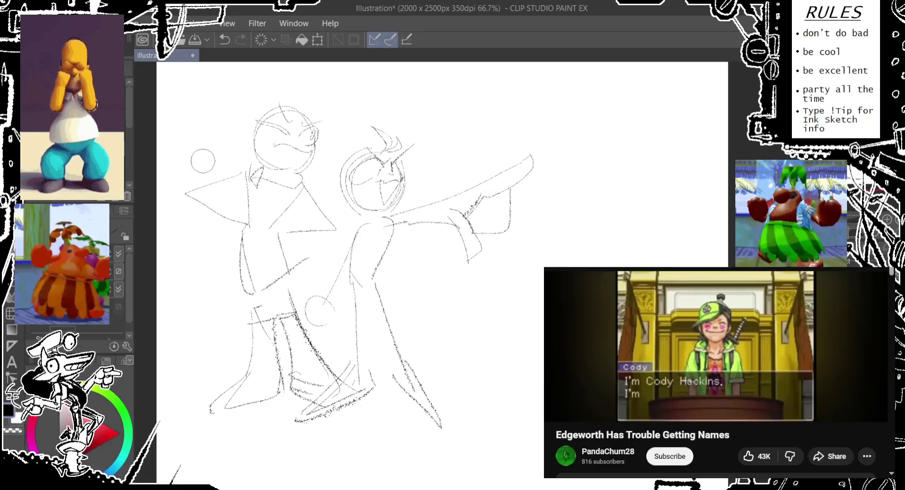
# - Undo the stray collar circles and add a small squiggle on the left figure's face
pyautogui.hotkey('ctrl', 'z')
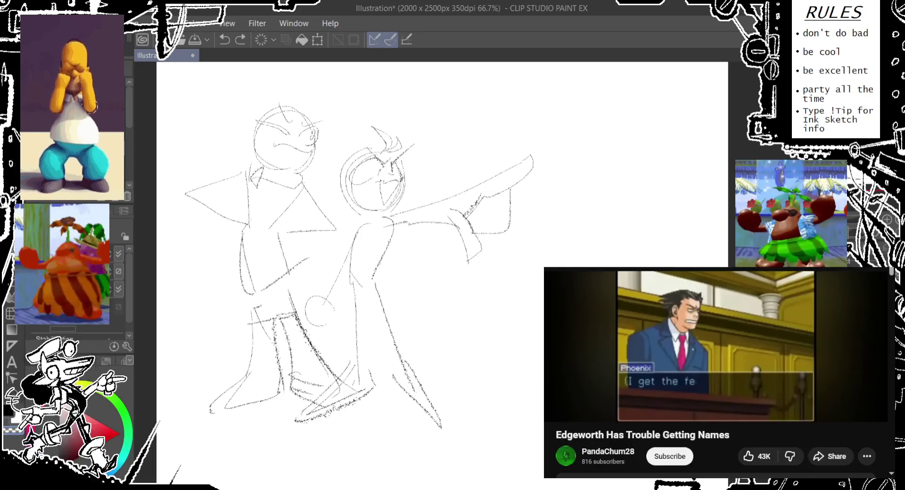
pyautogui.hotkey('ctrl', 'z')
pyautogui.hotkey('ctrl', 'z')
pyautogui.moveTo(253, 171); pyautogui.dragTo(270, 182)
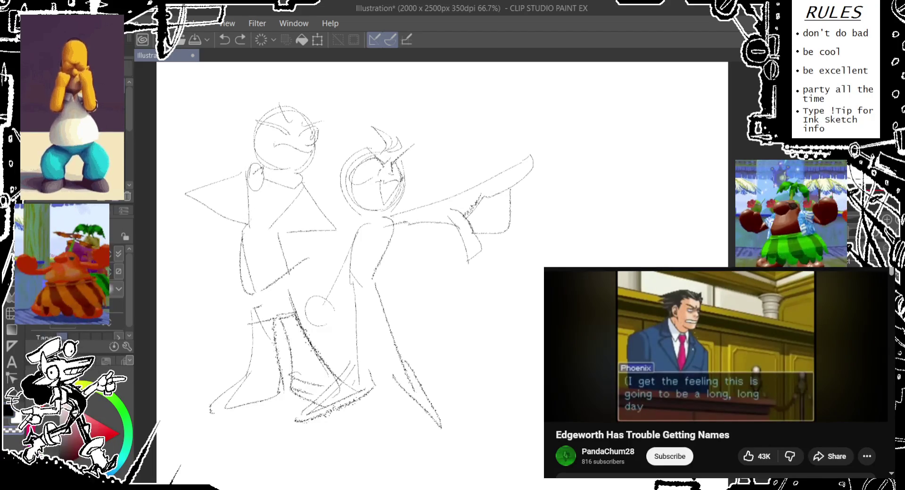
pyautogui.hotkey('ctrl', 'y')
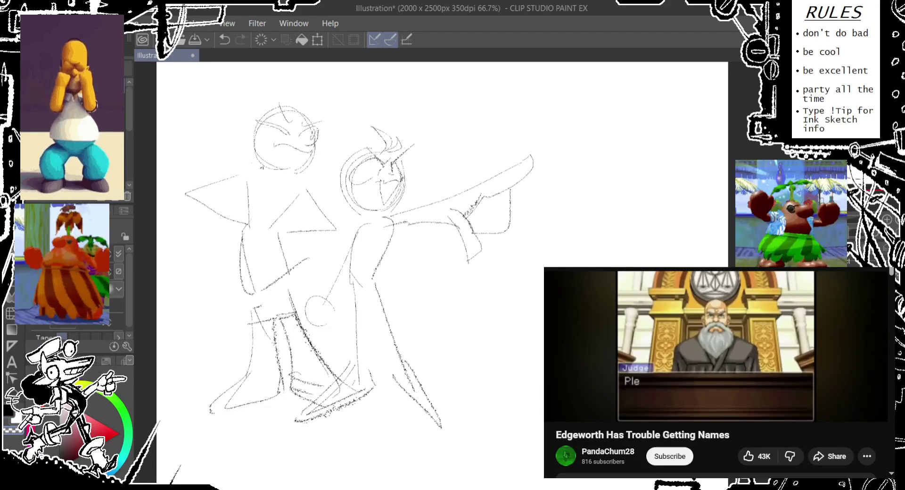
pyautogui.moveTo(265, 146); pyautogui.dragTo(306, 172)
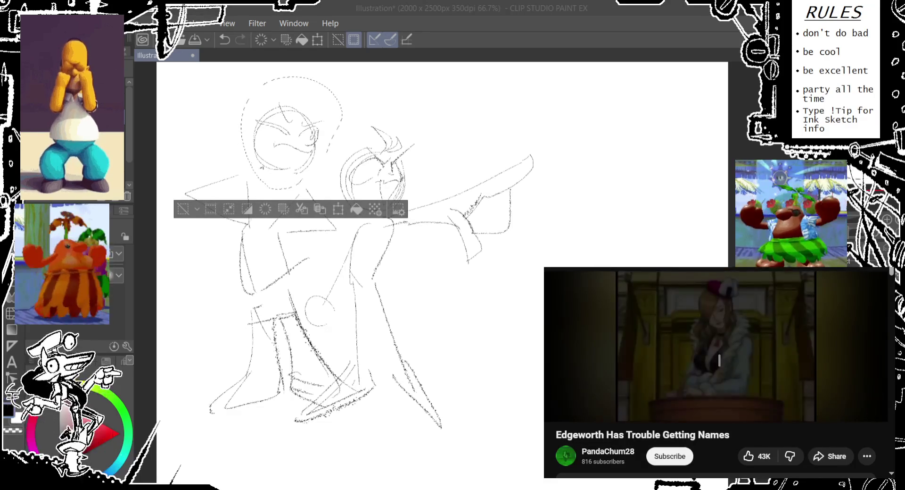
# - Pause the reference video beside the canvas and scroll down through the page
pyautogui.press('k')
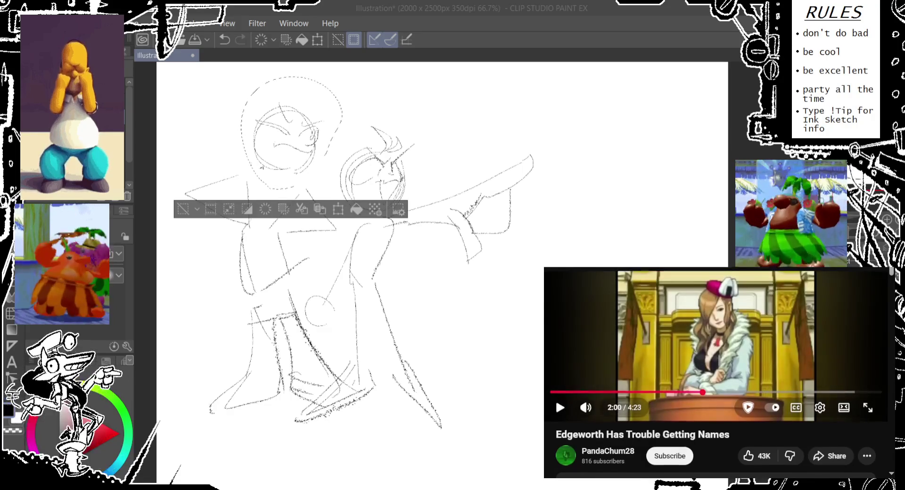
pyautogui.scroll(-5, 720, 372)
pyautogui.scroll(-3, 720, 373)
pyautogui.scroll(-2, 719, 373)
pyautogui.scroll(-5, 716, 375)
pyautogui.scroll(-1, 716, 375)
pyautogui.scroll(-1, 716, 375)
pyautogui.scroll(-1, 716, 375)
pyautogui.scroll(-2, 715, 375)
pyautogui.scroll(-1, 715, 375)
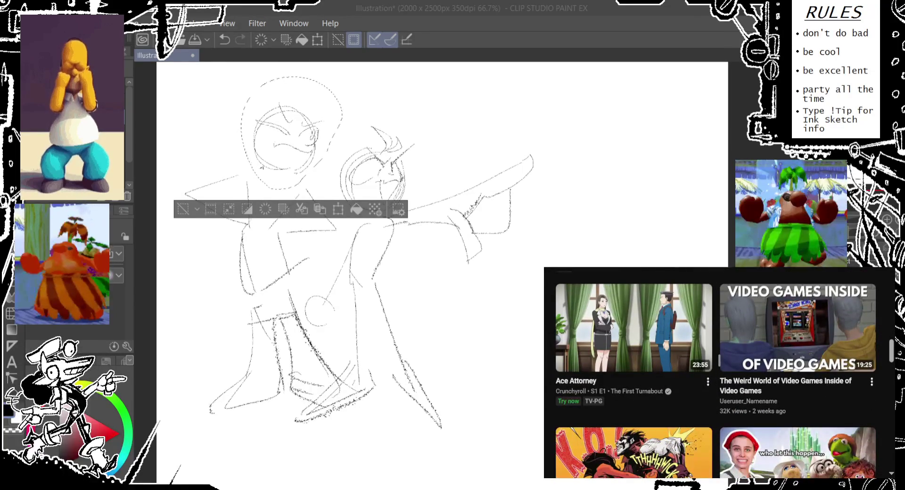
pyautogui.scroll(-1, 720, 361)
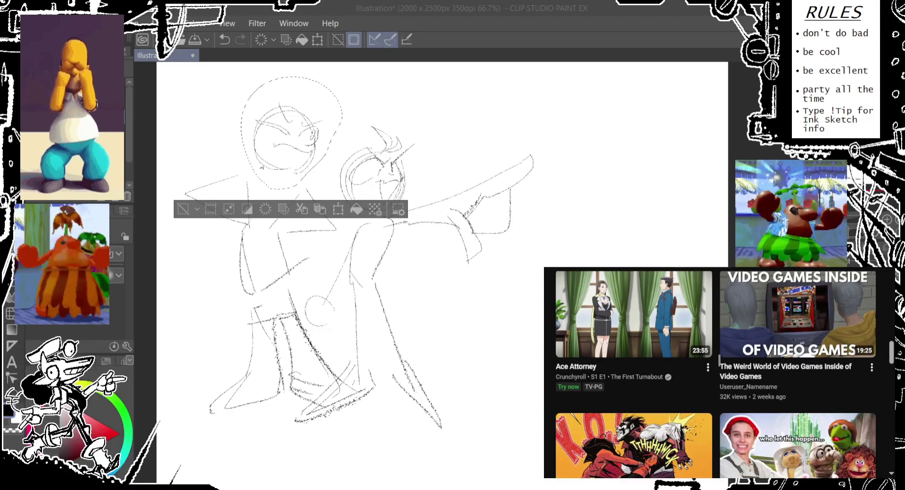
pyautogui.scroll(-3, 720, 360)
pyautogui.scroll(-2, 720, 360)
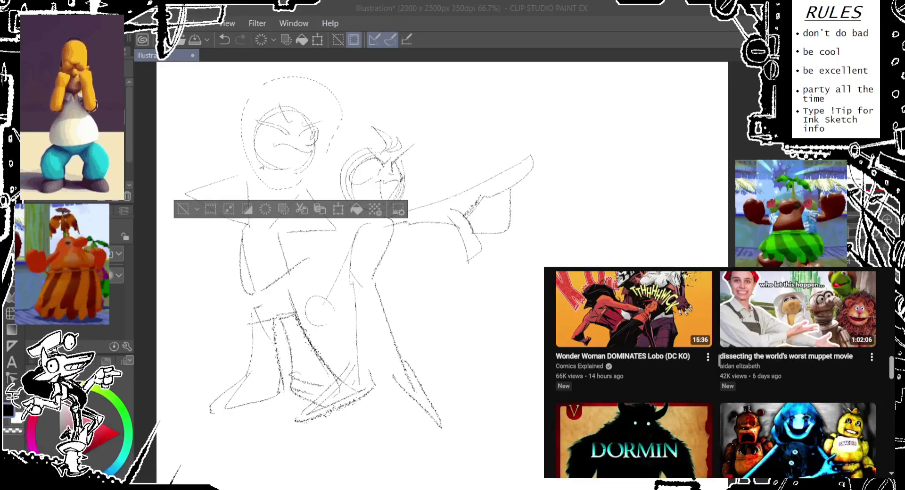
pyautogui.scroll(-1, 720, 360)
pyautogui.scroll(-1, 719, 360)
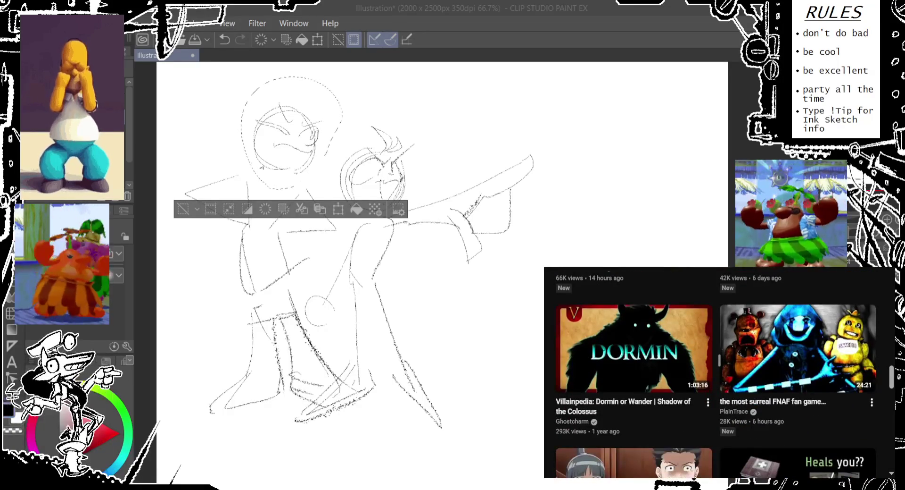
pyautogui.scroll(-1, 720, 361)
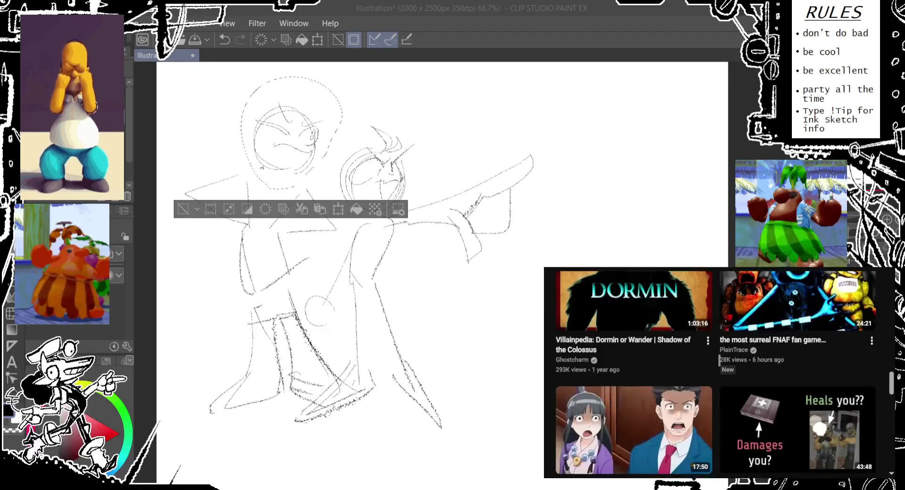
pyautogui.scroll(-1, 720, 360)
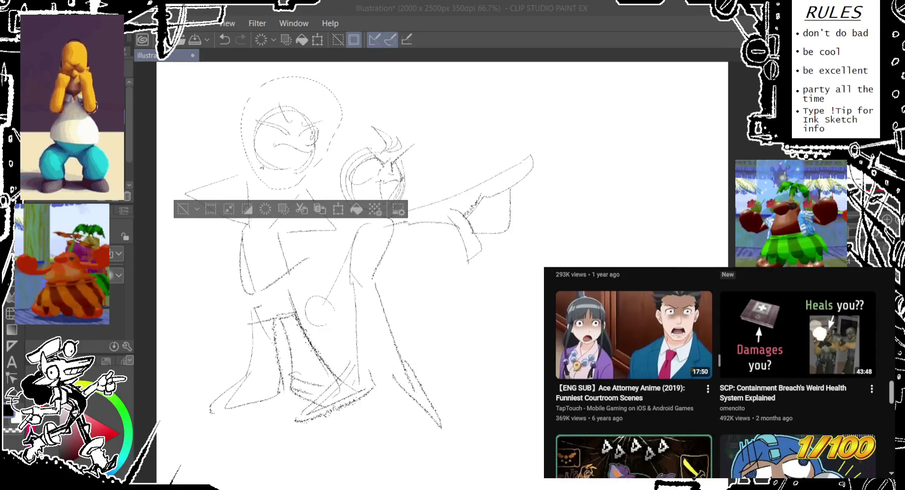
pyautogui.scroll(-1, 719, 360)
pyautogui.scroll(-1, 719, 360)
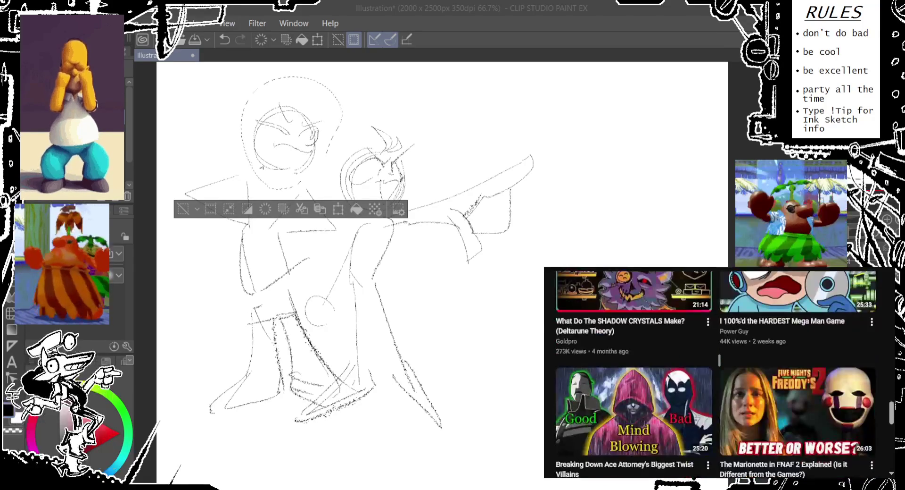
pyautogui.scroll(-1, 720, 359)
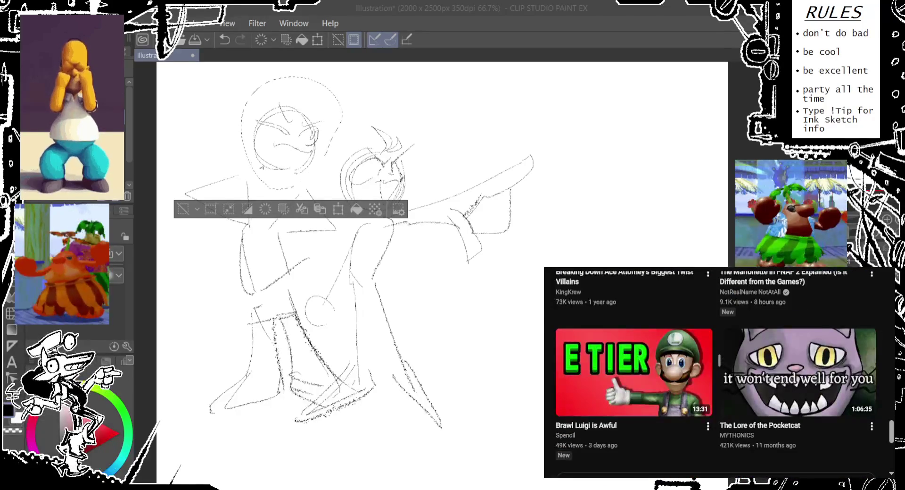
pyautogui.scroll(-1, 719, 360)
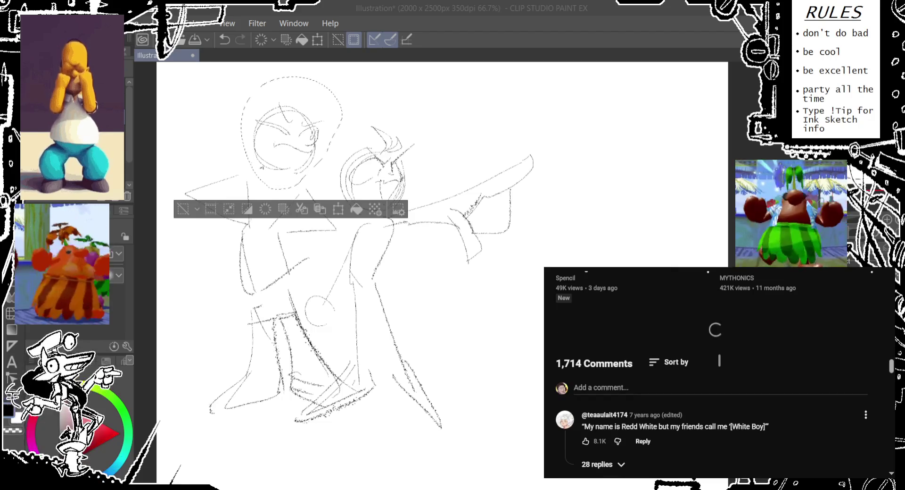
pyautogui.scroll(-1, 716, 375)
pyautogui.scroll(-4, 717, 375)
pyautogui.scroll(3, 717, 375)
pyautogui.scroll(-1, 716, 375)
pyautogui.scroll(3, 720, 361)
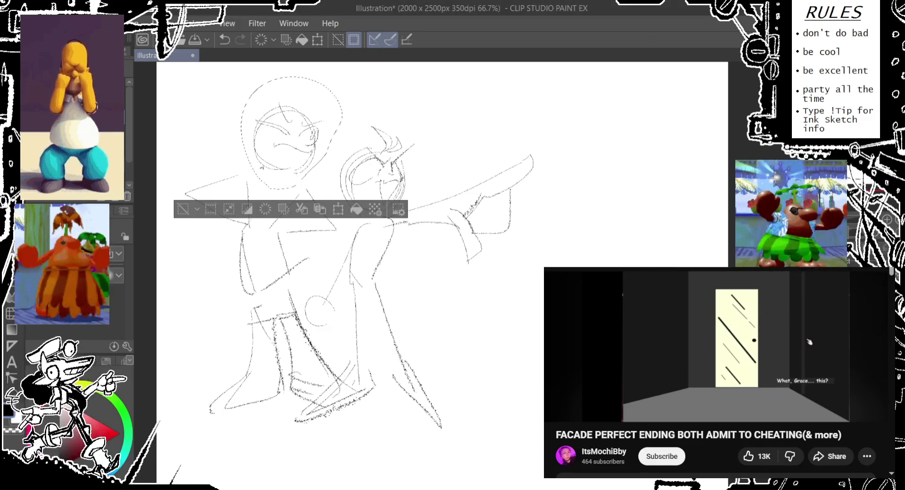
# - Nudge the selected left head down and right, deselect, and undo two arm strokes
pyautogui.press('p')
pyautogui.moveTo(258, 195); pyautogui.dragTo(261, 214)
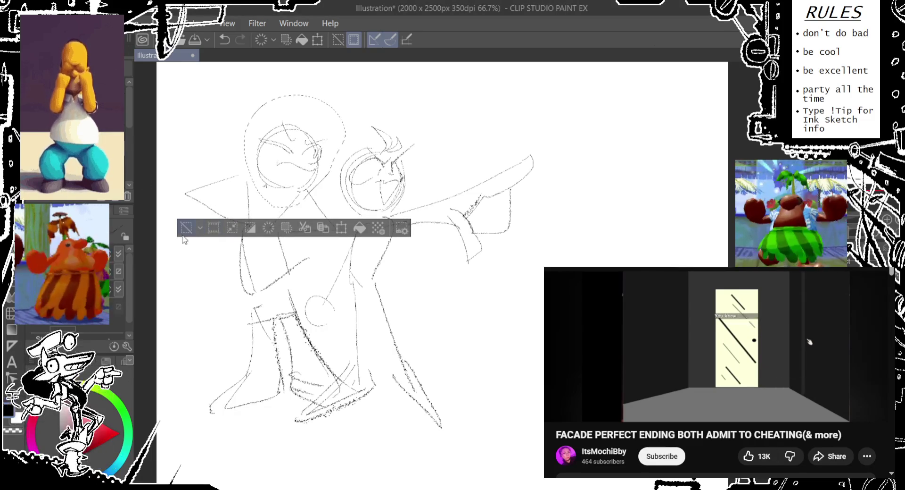
pyautogui.hotkey('ctrl', 'd')
pyautogui.hotkey('ctrl', 'z')
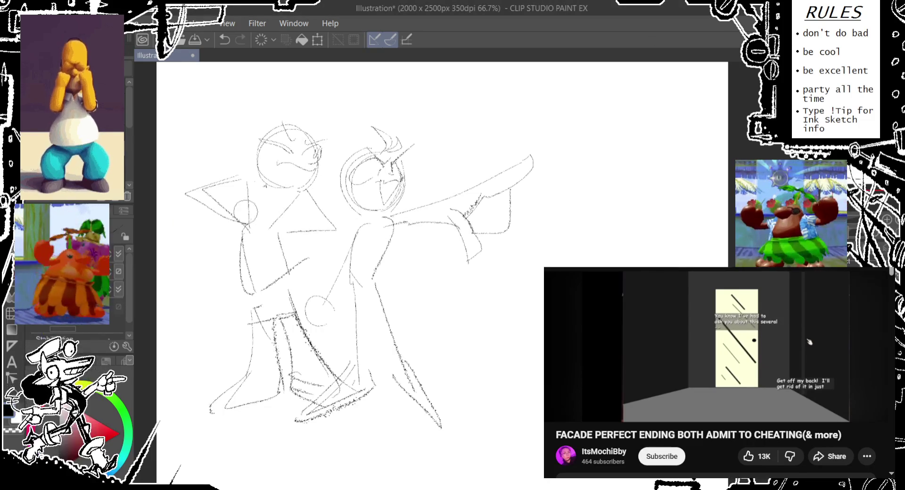
pyautogui.hotkey('ctrl', 'z')
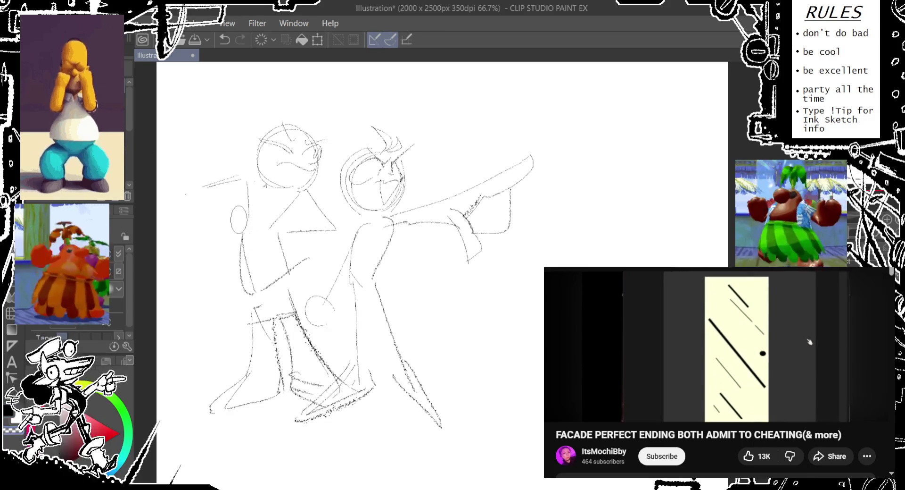
# - Pencil the left figure's bent arms across its chest, trying and undoing ellipse hands
pyautogui.hotkey('ctrl', 'z')
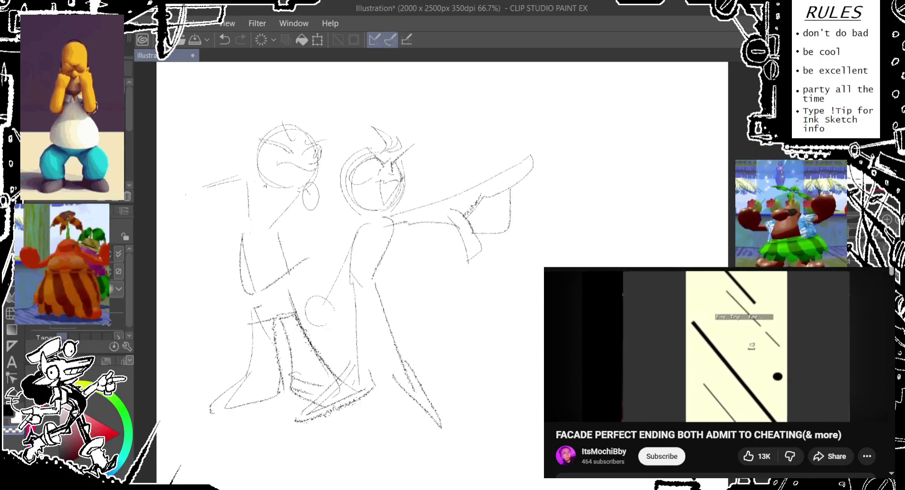
pyautogui.moveTo(313, 199)
pyautogui.mouseDown()
pyautogui.moveTo(229, 180)
pyautogui.moveTo(302, 191)
pyautogui.mouseUp()
pyautogui.hotkey('ctrl', 'z')
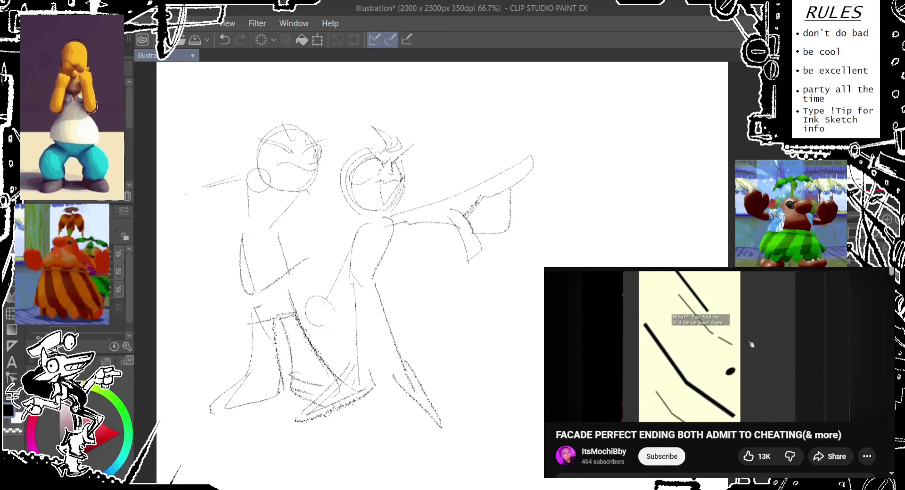
pyautogui.moveTo(203, 189); pyautogui.dragTo(240, 222)
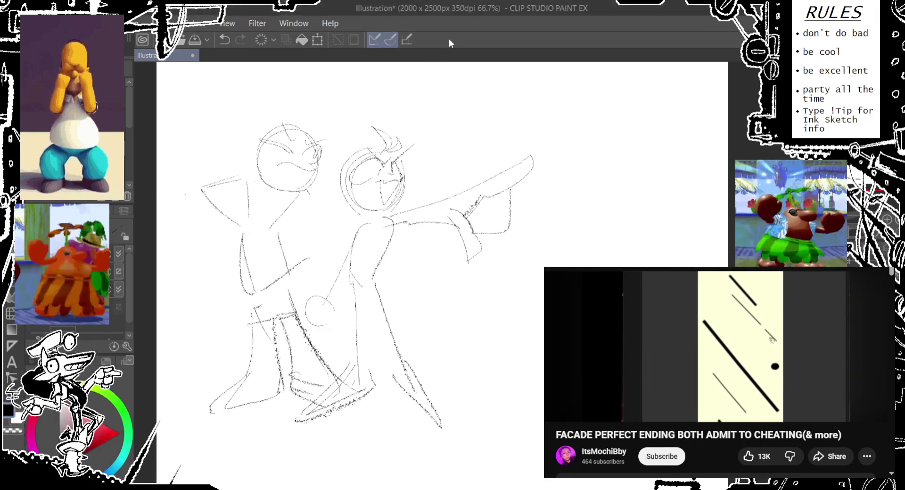
pyautogui.moveTo(302, 179)
pyautogui.mouseDown()
pyautogui.moveTo(311, 186)
pyautogui.moveTo(283, 219)
pyautogui.mouseUp()
pyautogui.hotkey('ctrl', 'z')
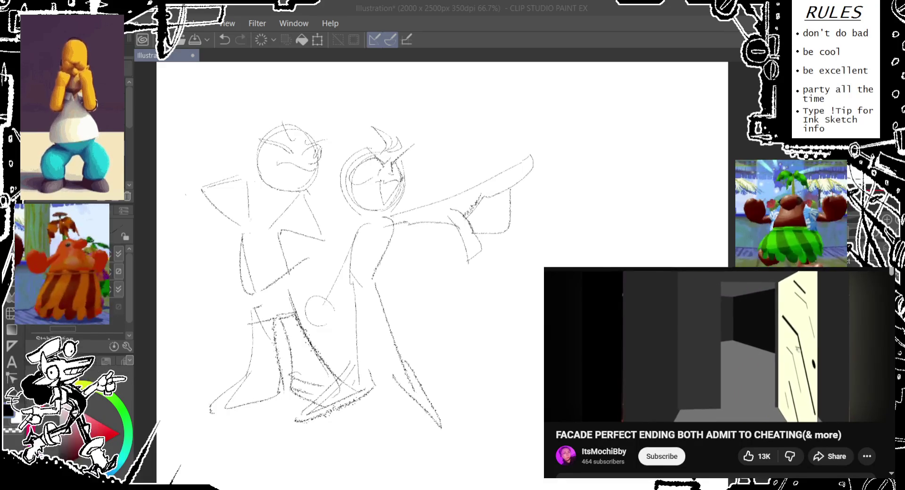
pyautogui.moveTo(327, 206); pyautogui.dragTo(322, 207)
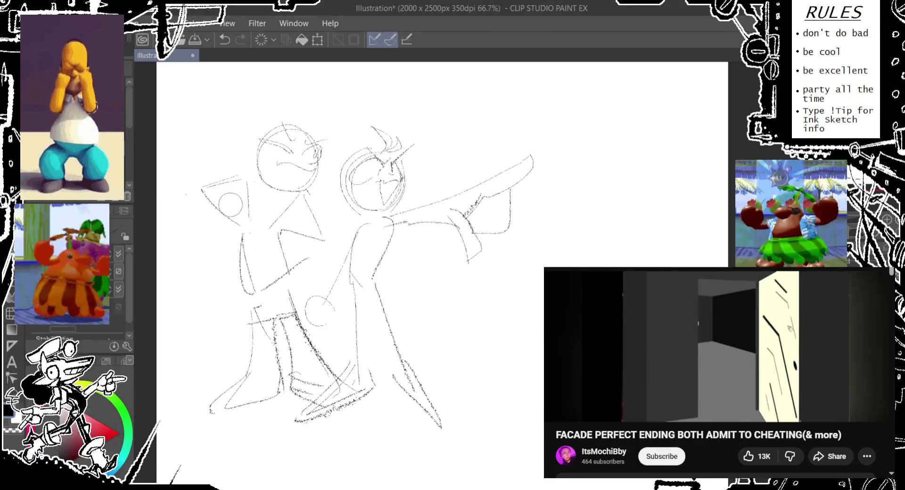
pyautogui.moveTo(205, 210)
pyautogui.mouseDown()
pyautogui.moveTo(298, 236)
pyautogui.moveTo(265, 233)
pyautogui.moveTo(293, 243)
pyautogui.mouseUp()
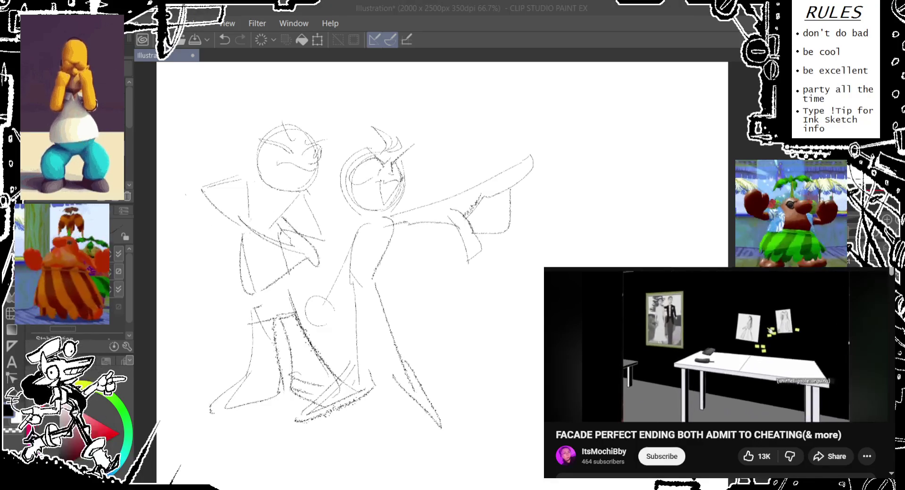
# - Try positioning a hand circle over the left figure's arm and chest, undoing failed attempts
pyautogui.moveTo(285, 128)
pyautogui.mouseDown()
pyautogui.moveTo(230, 204)
pyautogui.moveTo(319, 209)
pyautogui.moveTo(282, 231)
pyautogui.mouseUp()
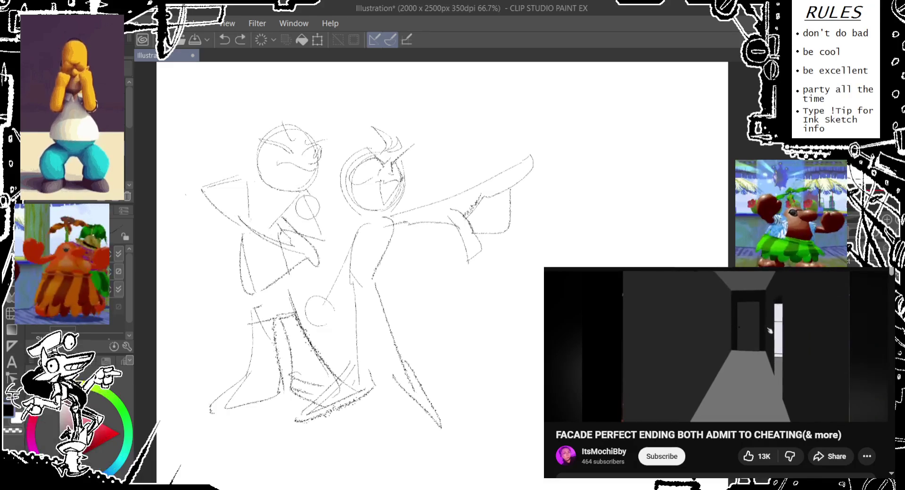
pyautogui.hotkey('ctrl', 'y')
pyautogui.moveTo(332, 224)
pyautogui.mouseDown()
pyautogui.moveTo(292, 233)
pyautogui.moveTo(309, 230)
pyautogui.mouseUp()
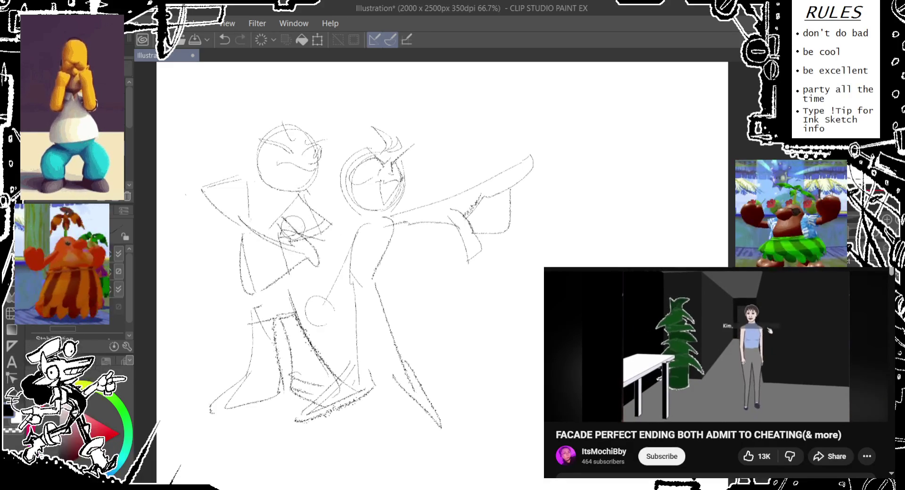
pyautogui.hotkey('ctrl', 'z')
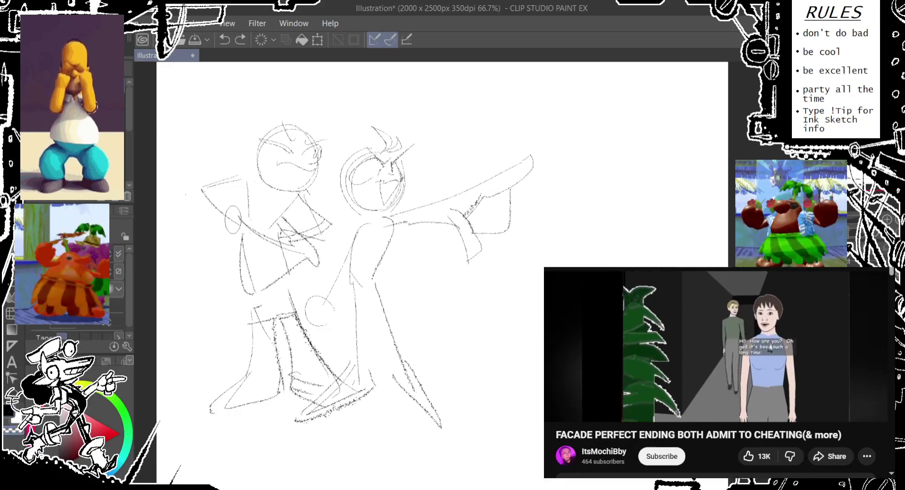
pyautogui.hotkey('ctrl', 'y')
pyautogui.hotkey('ctrl', 'y')
pyautogui.hotkey('ctrl', 'y')
pyautogui.hotkey('ctrl', 'y')
pyautogui.hotkey('ctrl', 'y')
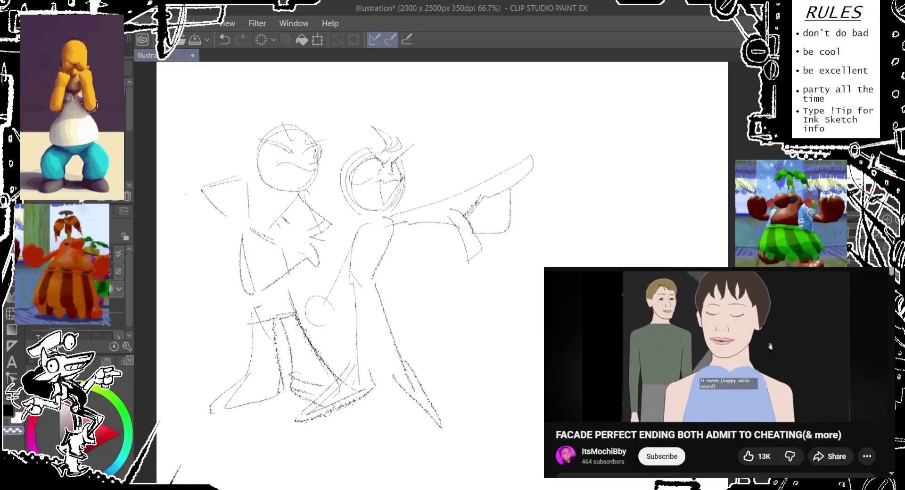
pyautogui.moveTo(222, 208); pyautogui.dragTo(230, 208)
pyautogui.hotkey('ctrl', 'z')
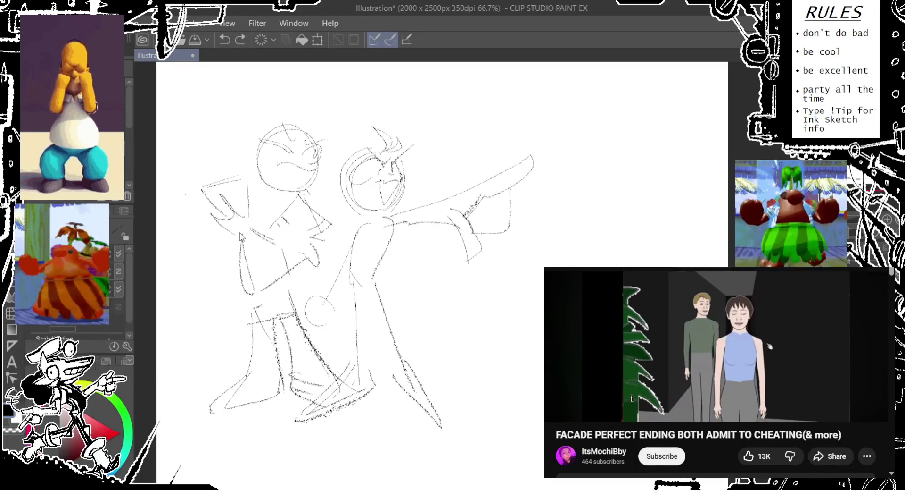
pyautogui.hotkey('ctrl', 'z')
# - Draw hand circles and a pencil stroke across the left figure's chest
pyautogui.moveTo(229, 222)
pyautogui.mouseDown()
pyautogui.moveTo(271, 262)
pyautogui.moveTo(314, 261)
pyautogui.mouseUp()
pyautogui.moveTo(283, 221); pyautogui.dragTo(311, 259)
pyautogui.hotkey('ctrl', 'z')
pyautogui.hotkey('ctrl', 'z')
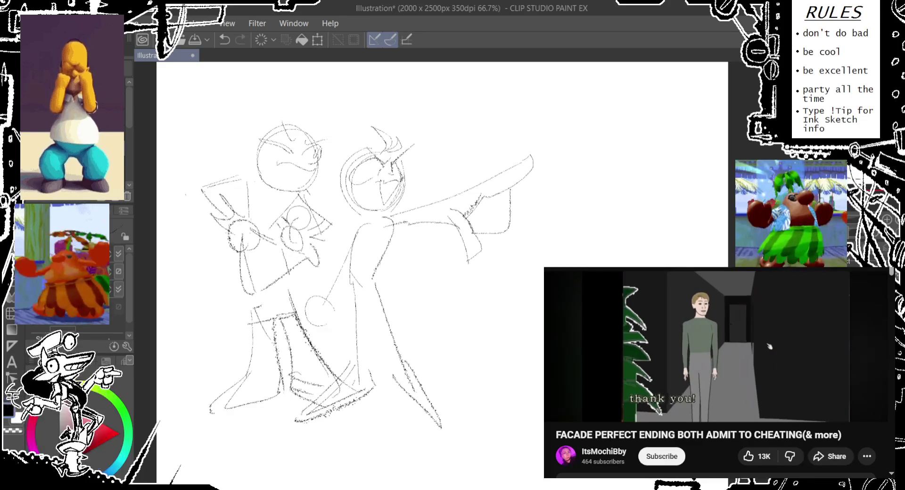
pyautogui.moveTo(288, 208); pyautogui.dragTo(288, 248)
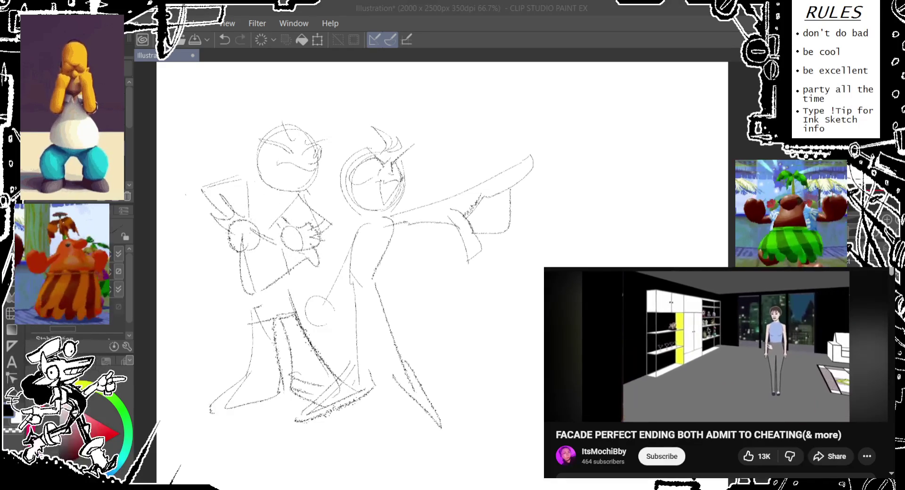
pyautogui.click(518, 25)
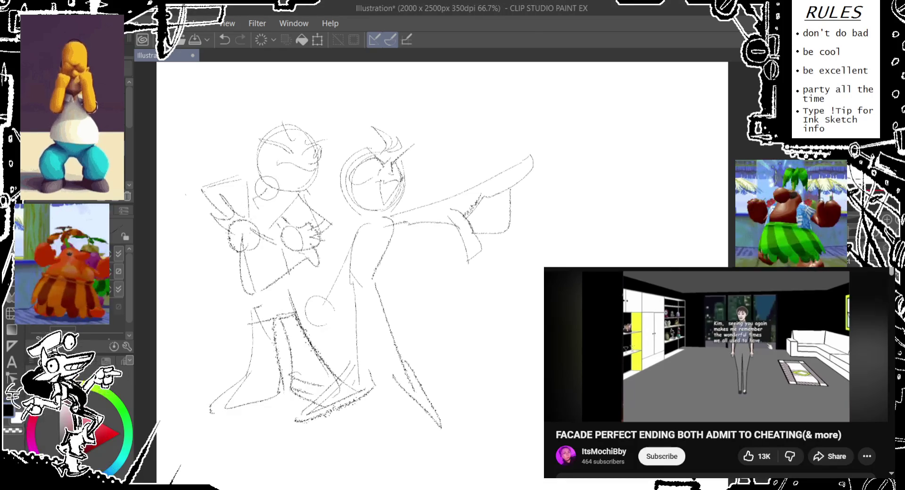
pyautogui.moveTo(265, 188); pyautogui.dragTo(251, 207)
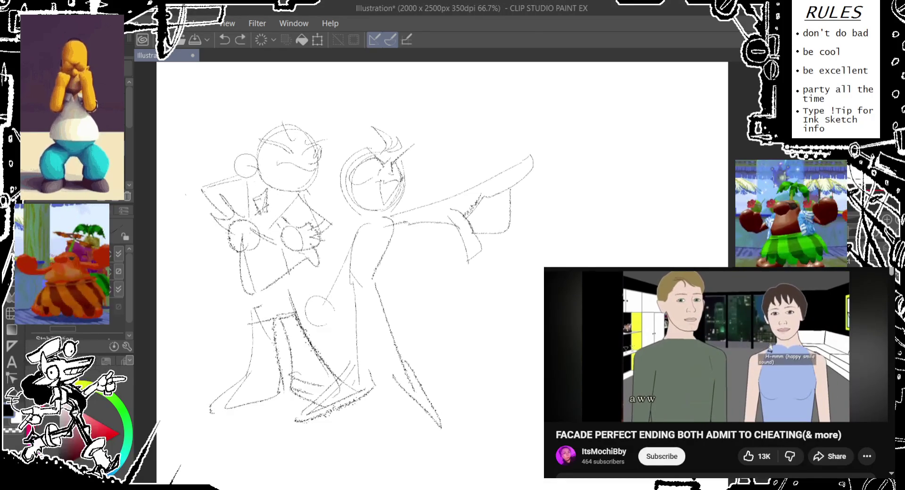
# - Compare recent strokes with undo/redo, testing a small line and circle on the left figure
pyautogui.hotkey('ctrl', 'z')
pyautogui.hotkey('ctrl', 'z')
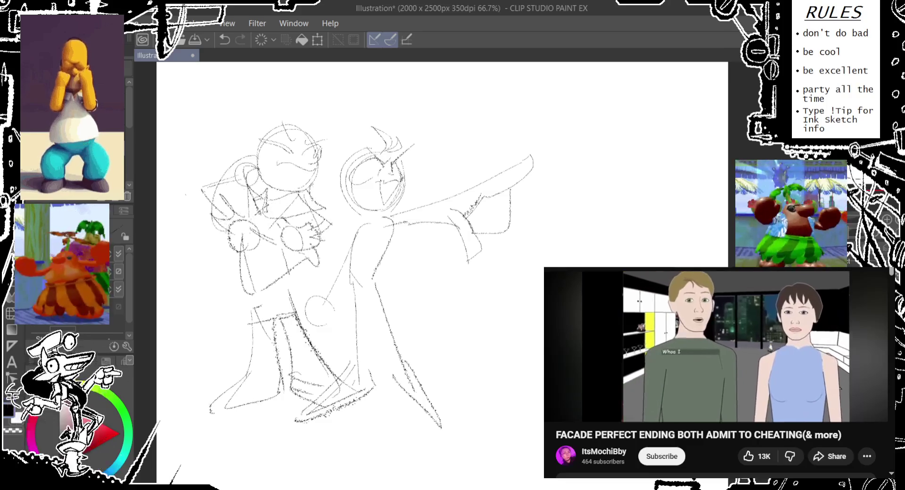
pyautogui.hotkey('ctrl', 'z')
pyautogui.hotkey('ctrl', 'y')
pyautogui.hotkey('ctrl', 'y')
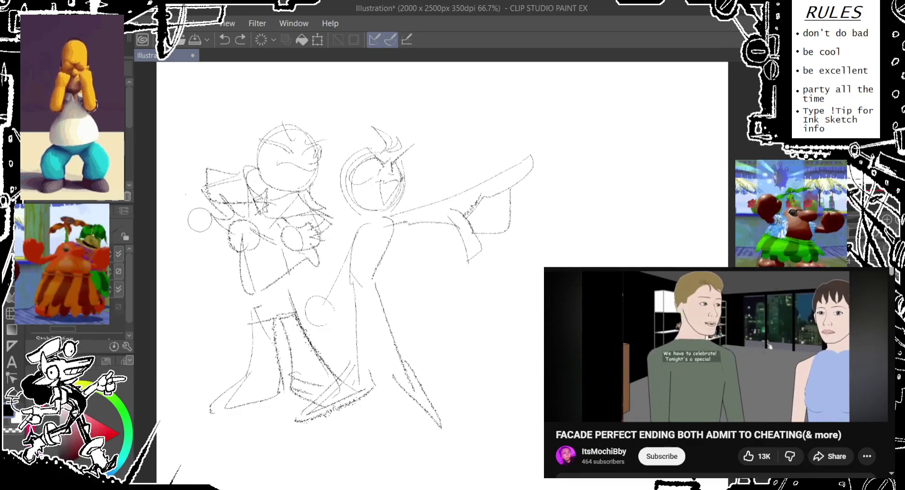
pyautogui.moveTo(214, 248); pyautogui.dragTo(215, 248)
pyautogui.hotkey('ctrl', 'z')
pyautogui.scroll(3, 368, 273)
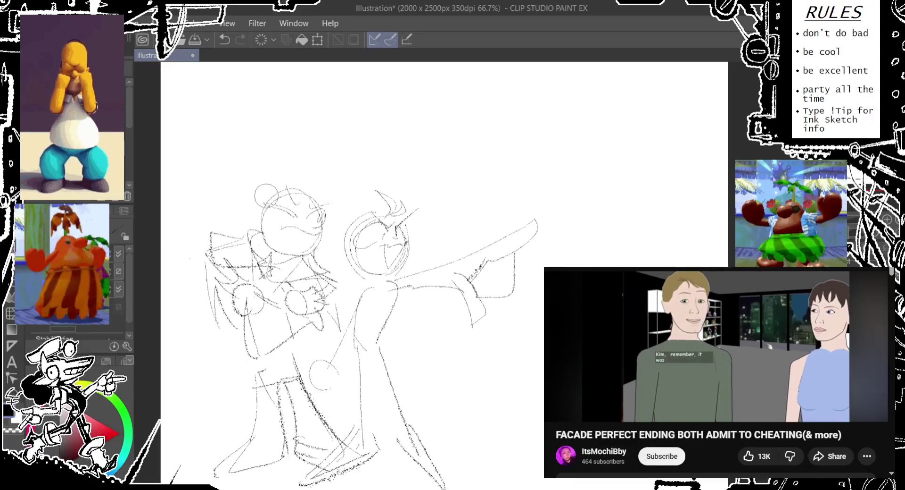
pyautogui.hotkey('ctrl', 'z')
# - Try an arc and a small circle above the left figure's head, comparing versions
pyautogui.moveTo(246, 207); pyautogui.dragTo(330, 191)
pyautogui.hotkey('ctrl', 'z')
pyautogui.hotkey('ctrl', 'z')
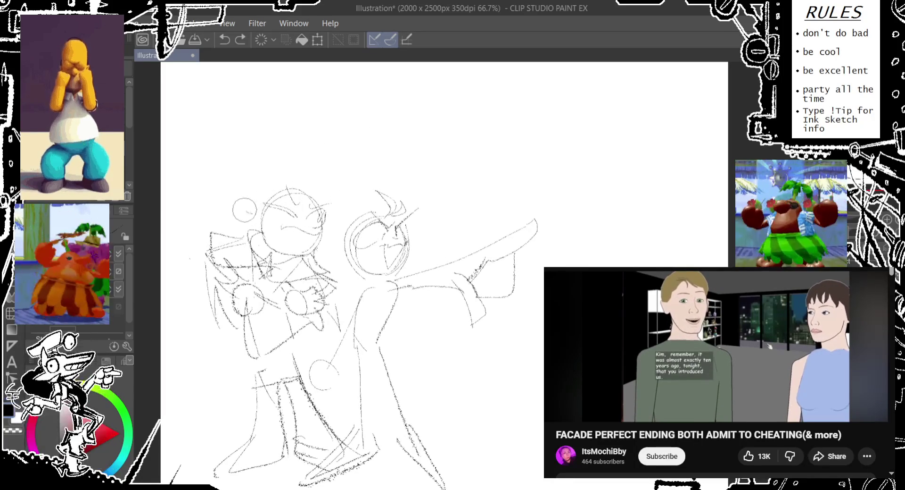
pyautogui.hotkey('ctrl', 'y')
pyautogui.hotkey('ctrl', 'y')
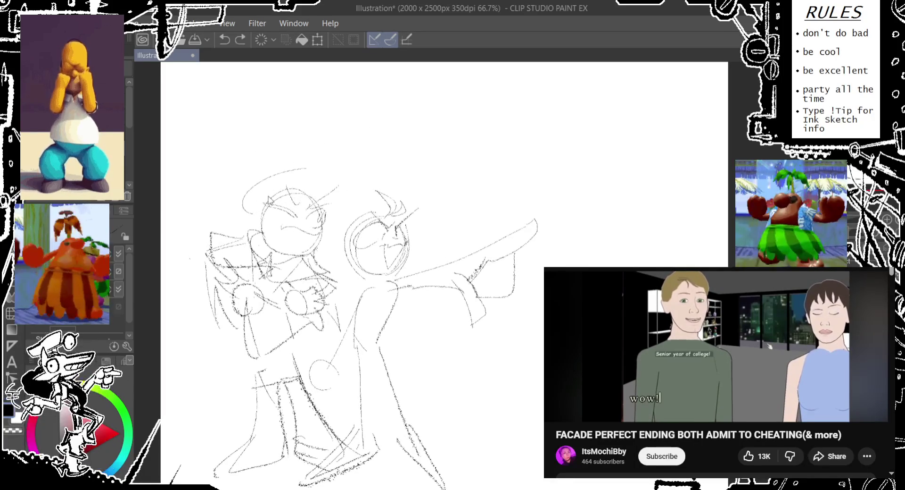
pyautogui.hotkey('ctrl', 'z')
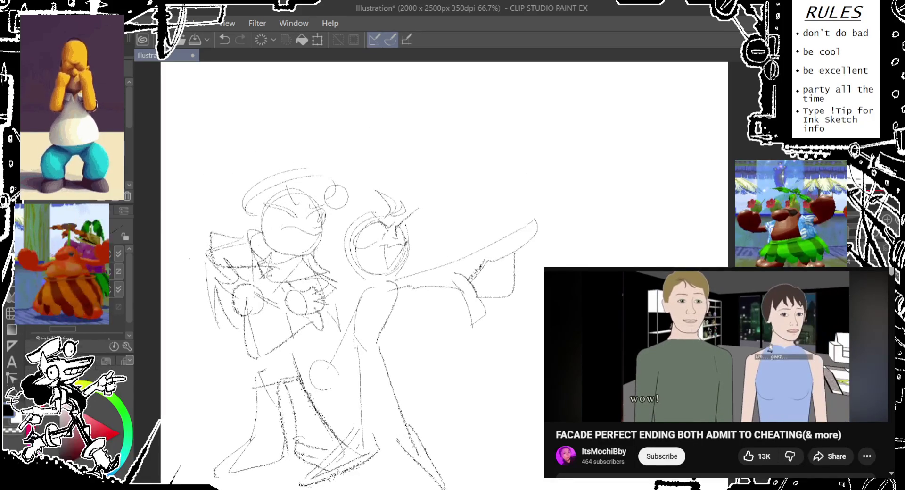
pyautogui.hotkey('ctrl', 'z')
pyautogui.hotkey('ctrl', 'z')
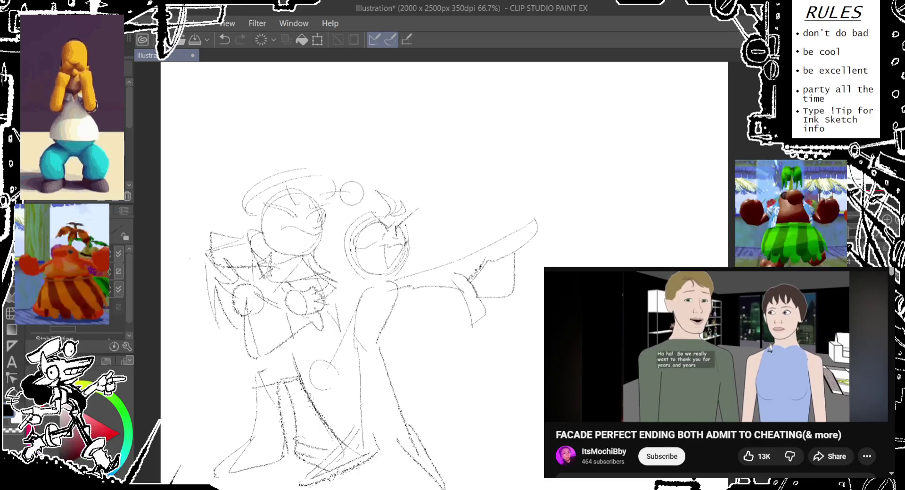
pyautogui.moveTo(268, 176); pyautogui.dragTo(267, 176)
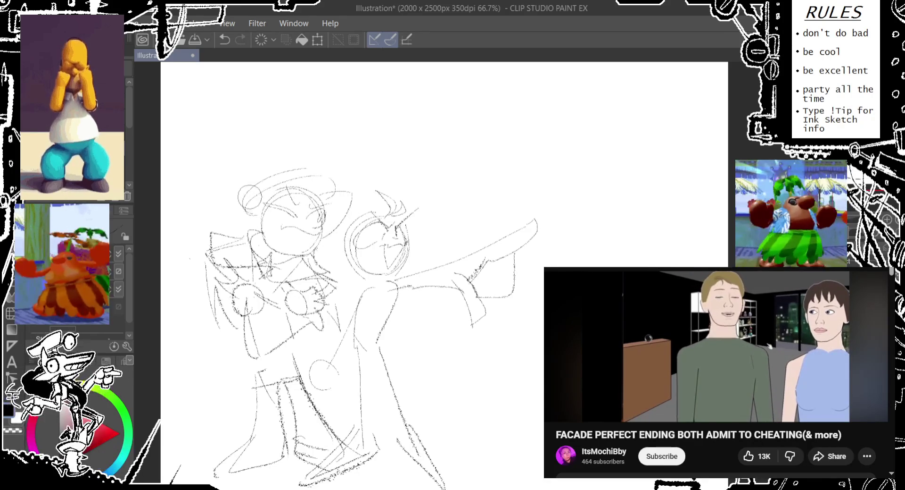
pyautogui.hotkey('ctrl', 'z')
pyautogui.hotkey('ctrl', 'z')
pyautogui.hotkey('ctrl', 'z')
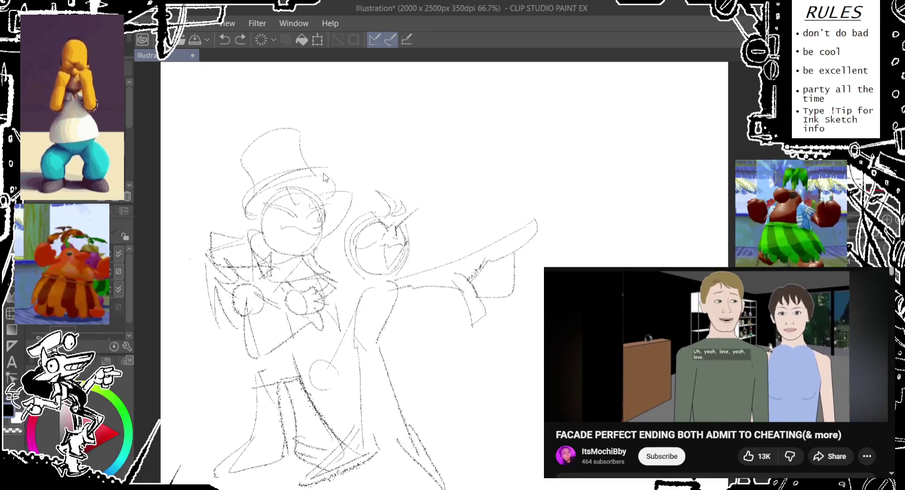
# - Step through history to settle the hat-top circle and round eye, then pan the view
pyautogui.hotkey('ctrl', 'y')
pyautogui.hotkey('ctrl', 'z')
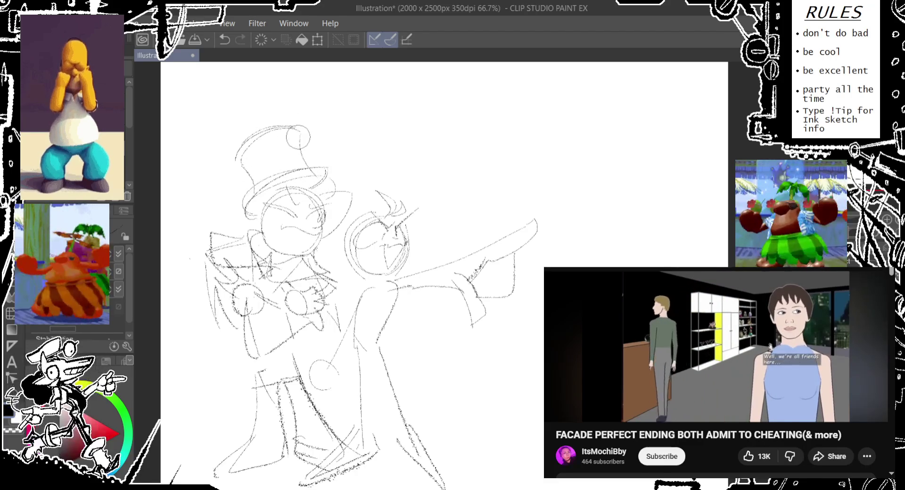
pyautogui.hotkey('ctrl', 'z')
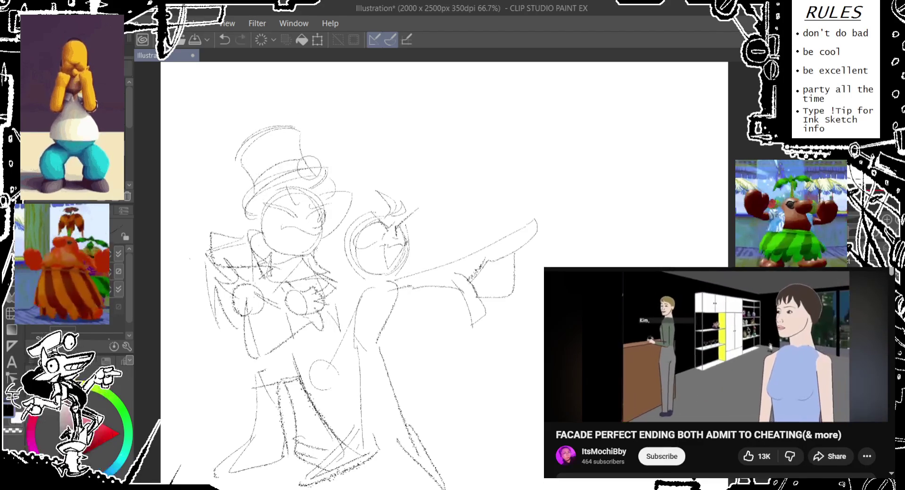
pyautogui.hotkey('ctrl', 'z')
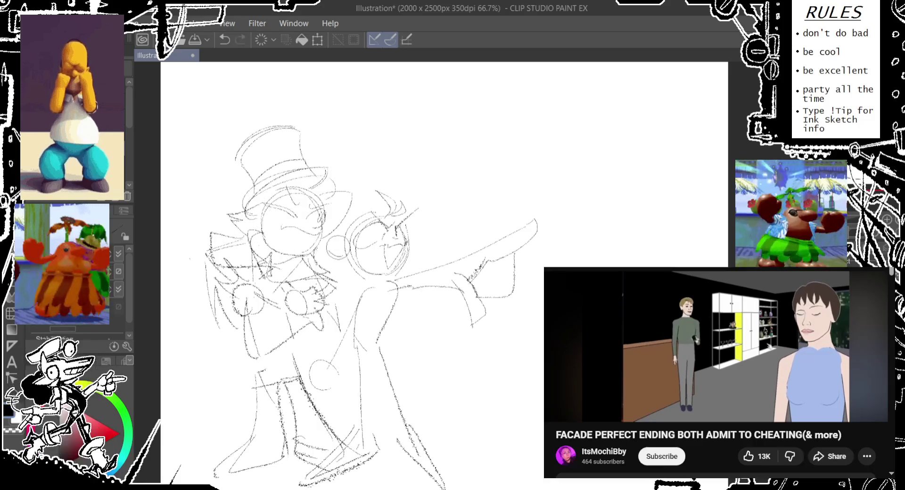
pyautogui.moveTo(302, 259); pyautogui.dragTo(281, 216)
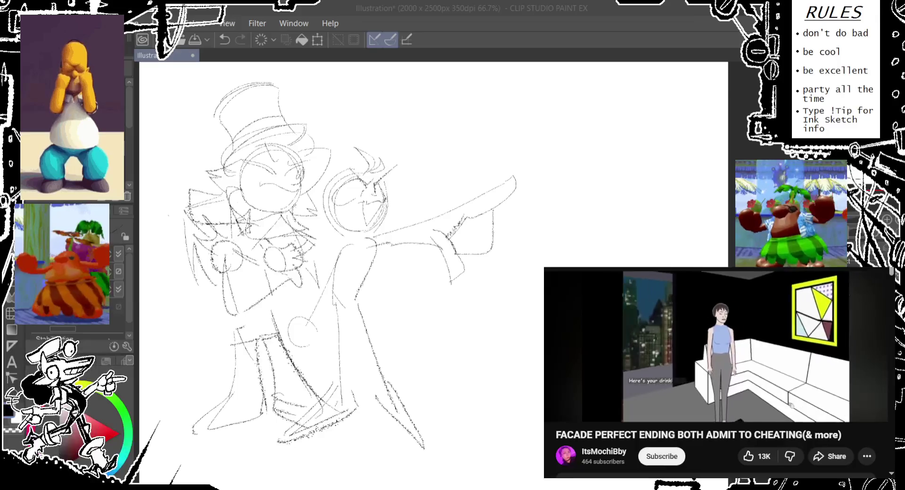
# - Rough in the left figure's lower body and legs with a knee circle
pyautogui.click(522, 7)
pyautogui.moveTo(243, 245)
pyautogui.mouseDown()
pyautogui.moveTo(292, 282)
pyautogui.moveTo(267, 283)
pyautogui.mouseUp()
pyautogui.moveTo(207, 264); pyautogui.dragTo(226, 325)
pyautogui.moveTo(231, 288); pyautogui.dragTo(293, 311)
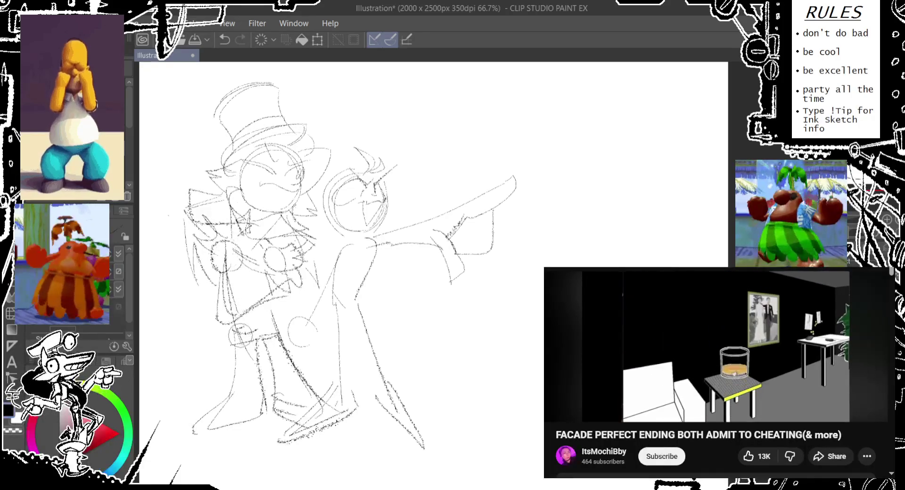
pyautogui.hotkey('ctrl', 'z')
pyautogui.moveTo(264, 295)
pyautogui.mouseDown()
pyautogui.moveTo(335, 405)
pyautogui.moveTo(311, 401)
pyautogui.mouseUp()
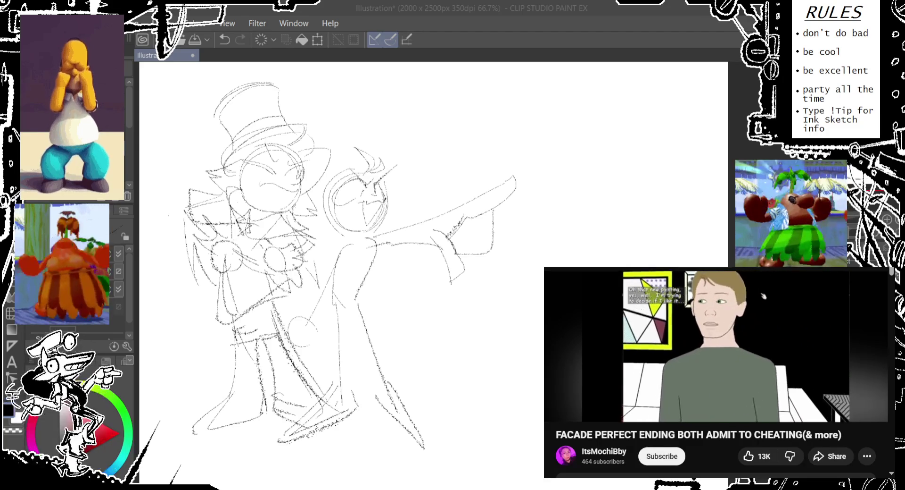
# - Sketch construction curves around the right figure's head, undoing stray strokes
pyautogui.moveTo(370, 158); pyautogui.dragTo(380, 167)
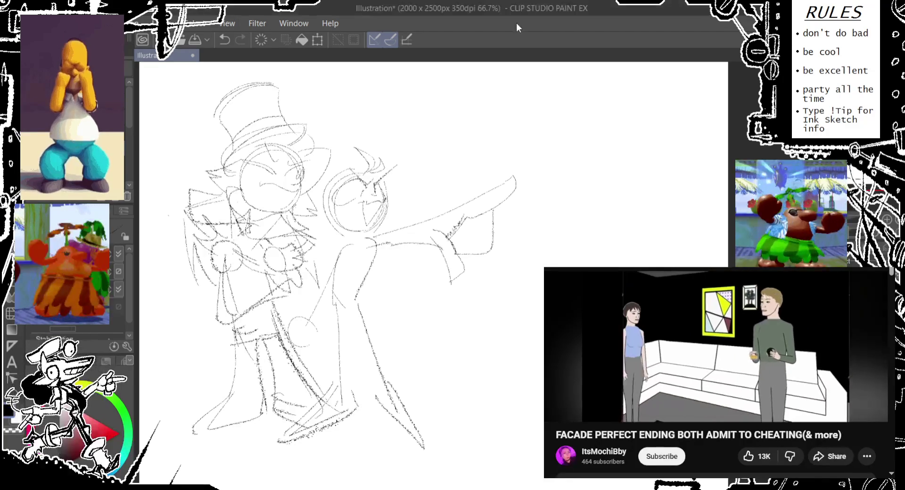
pyautogui.hotkey('ctrl', 'z')
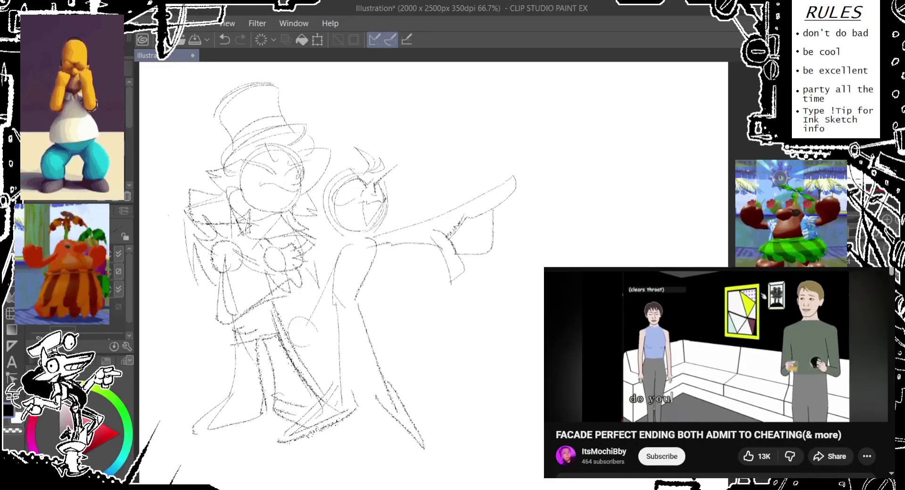
pyautogui.moveTo(305, 139); pyautogui.dragTo(325, 200)
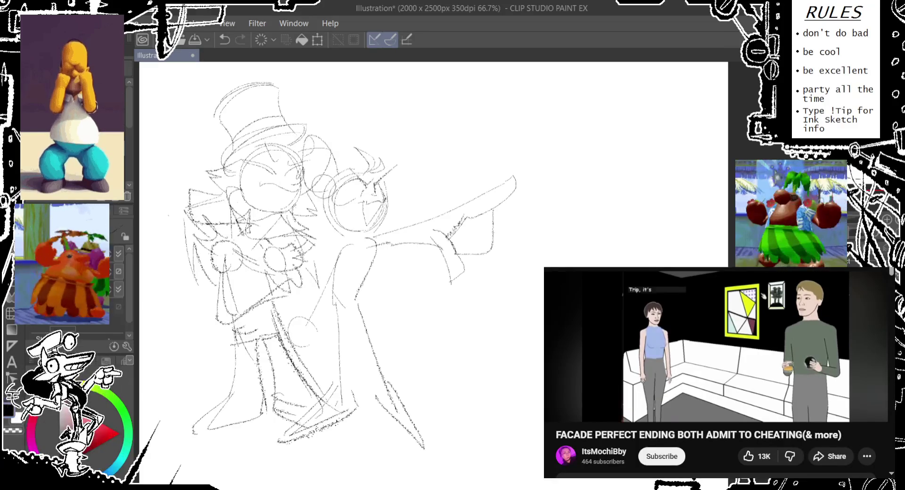
pyautogui.moveTo(306, 141); pyautogui.dragTo(340, 179)
pyautogui.hotkey('ctrl', 'z')
pyautogui.moveTo(304, 125)
pyautogui.mouseDown()
pyautogui.moveTo(340, 193)
pyautogui.moveTo(352, 191)
pyautogui.mouseUp()
pyautogui.hotkey('ctrl', 'z')
pyautogui.hotkey('ctrl', 'z')
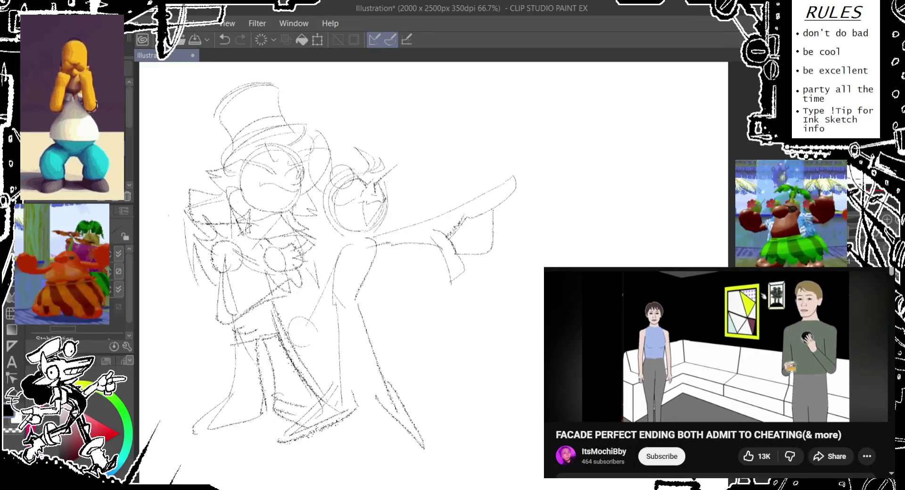
# - Add a pointed ear, chest circles, coat hem lines and a diagonal coat line to the right figure
pyautogui.moveTo(383, 165); pyautogui.dragTo(391, 145)
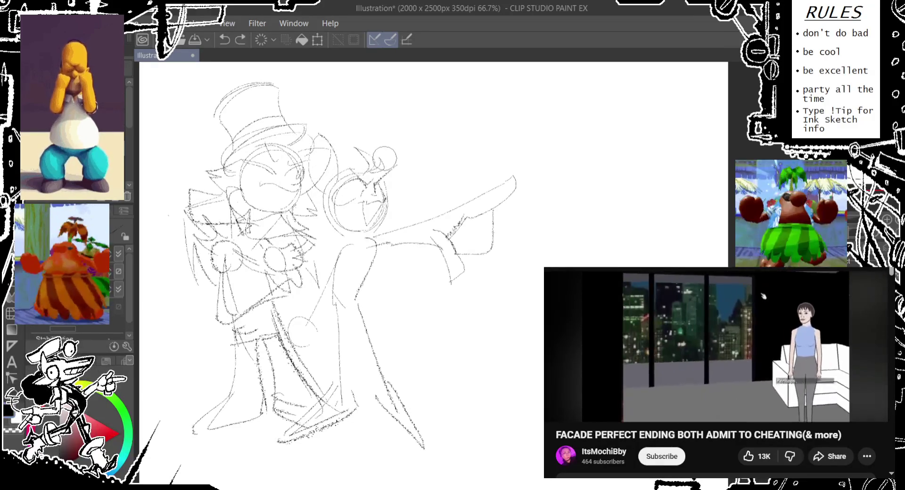
pyautogui.moveTo(351, 215); pyautogui.dragTo(368, 231)
pyautogui.hotkey('ctrl', 'z')
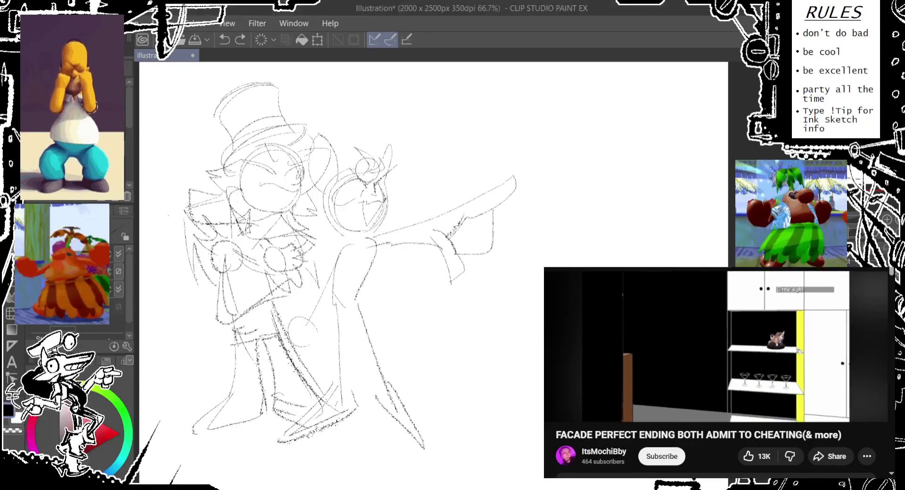
pyautogui.moveTo(349, 230)
pyautogui.mouseDown()
pyautogui.moveTo(336, 236)
pyautogui.moveTo(357, 228)
pyautogui.moveTo(366, 241)
pyautogui.mouseUp()
pyautogui.hotkey('ctrl', 'z')
pyautogui.hotkey('ctrl', 'z')
pyautogui.moveTo(351, 288)
pyautogui.mouseDown()
pyautogui.moveTo(339, 290)
pyautogui.moveTo(358, 283)
pyautogui.mouseUp()
pyautogui.hotkey('ctrl', 'z')
pyautogui.hotkey('ctrl', 'z')
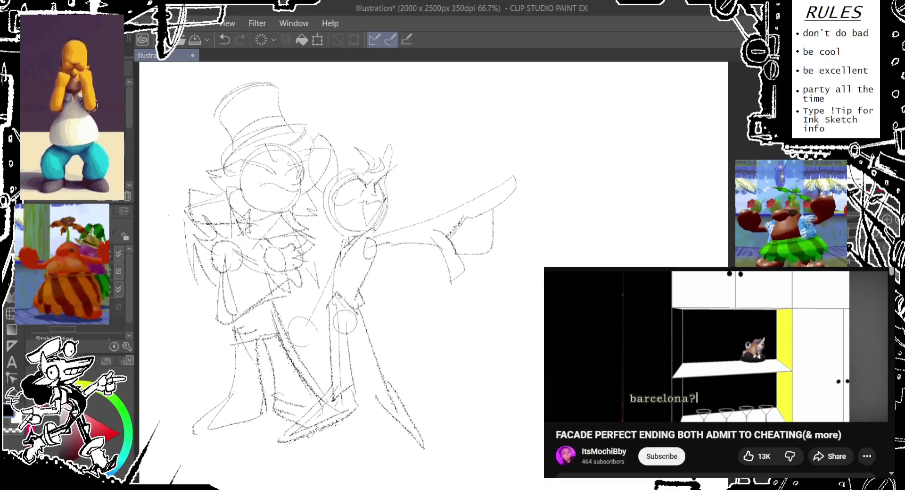
pyautogui.moveTo(360, 392); pyautogui.dragTo(399, 422)
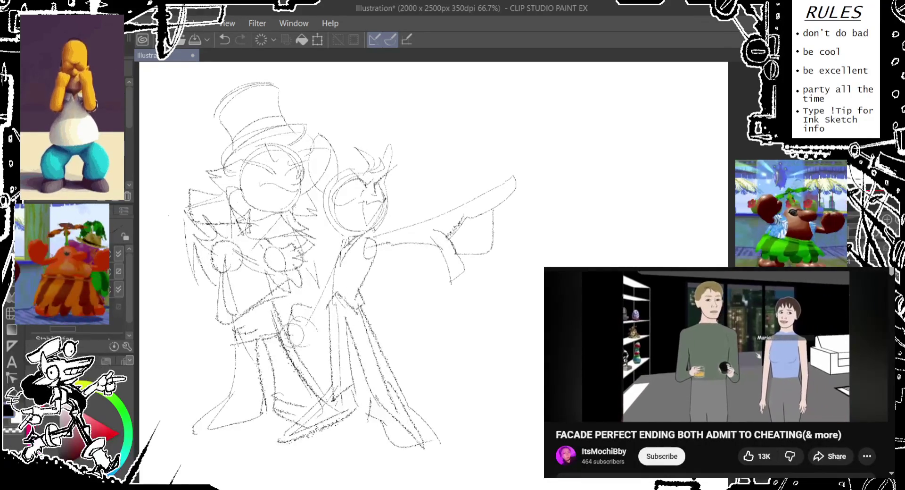
pyautogui.moveTo(348, 242); pyautogui.dragTo(291, 311)
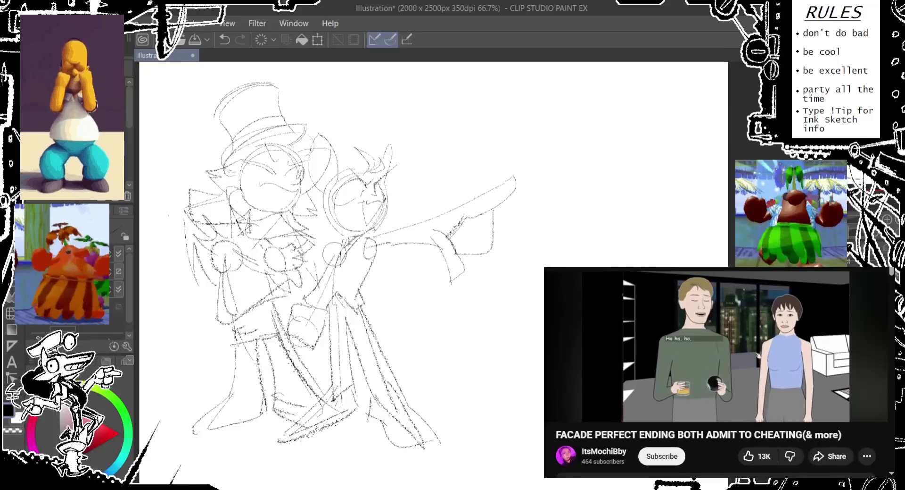
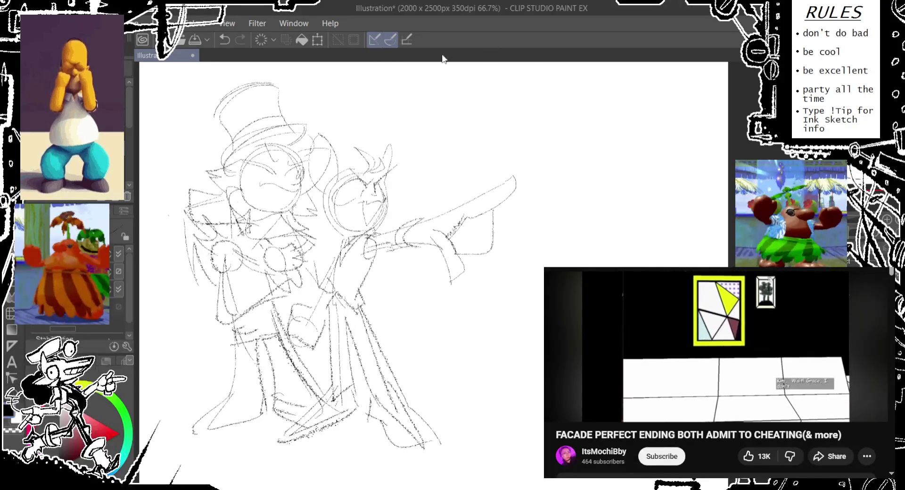
# - Undo the erase to restore the circle strokes, discarding a stray small circle
pyautogui.scroll(-1, 325, 272)
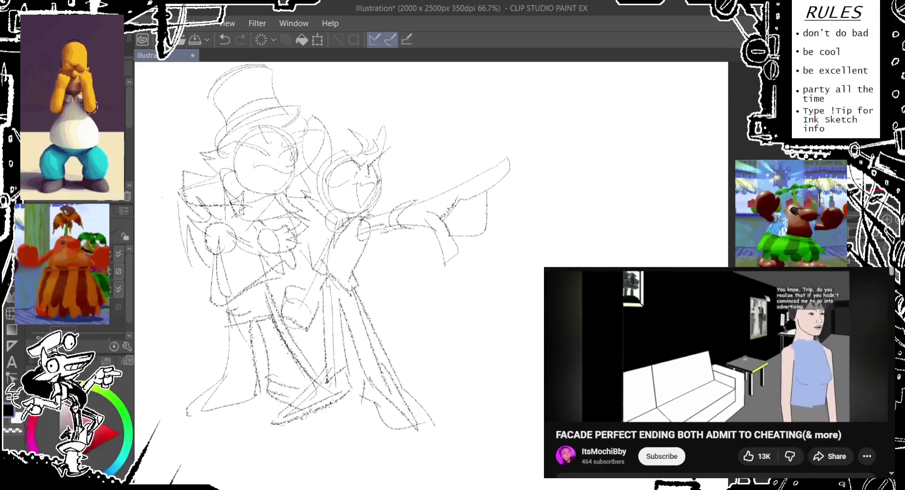
pyautogui.hotkey('ctrl', 'z')
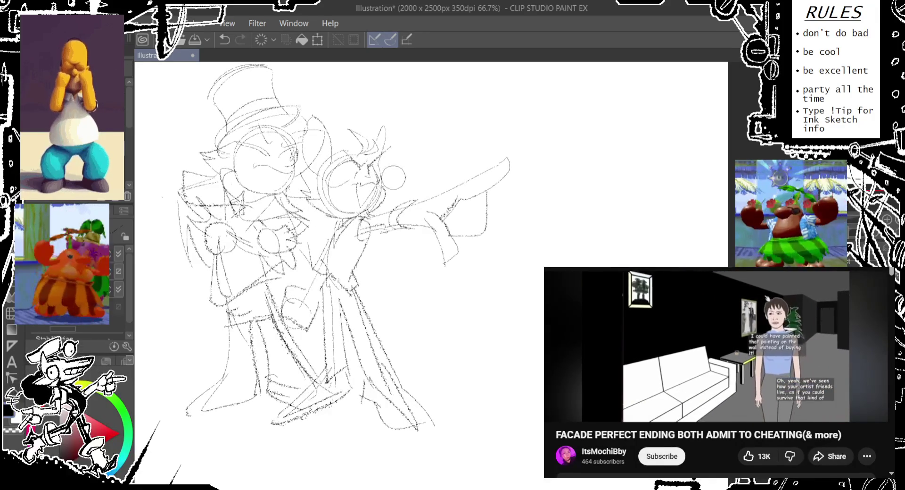
pyautogui.moveTo(478, 190); pyautogui.dragTo(469, 194)
pyautogui.hotkey('ctrl', 'z')
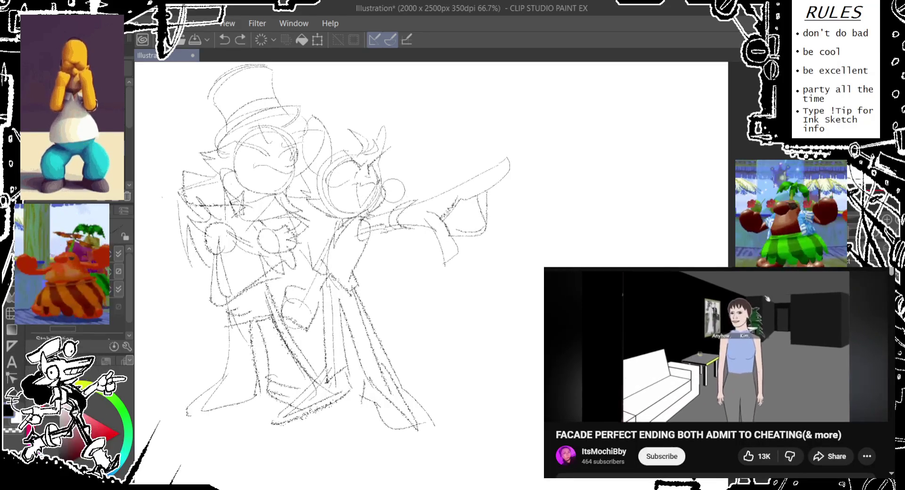
# - Touch up the pointing character's head and draw a rounded mouth on the top-hat character
pyautogui.moveTo(373, 218); pyautogui.dragTo(397, 185)
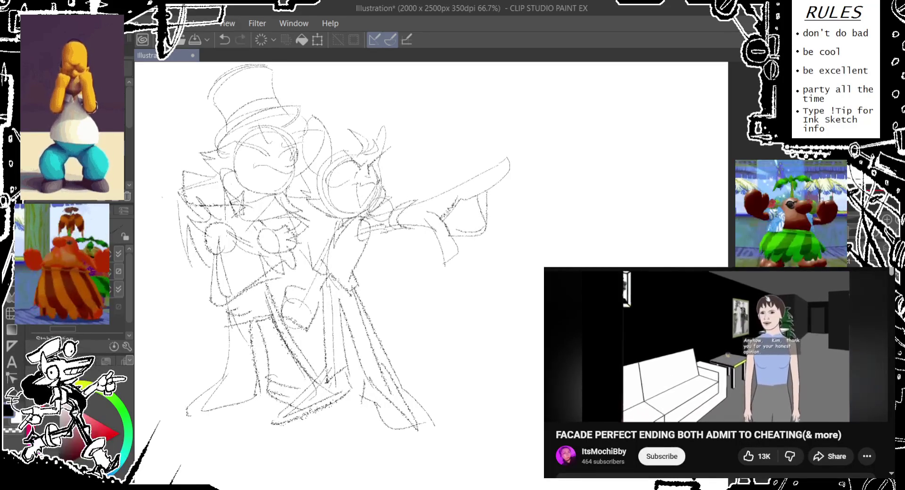
pyautogui.moveTo(271, 166); pyautogui.dragTo(278, 183)
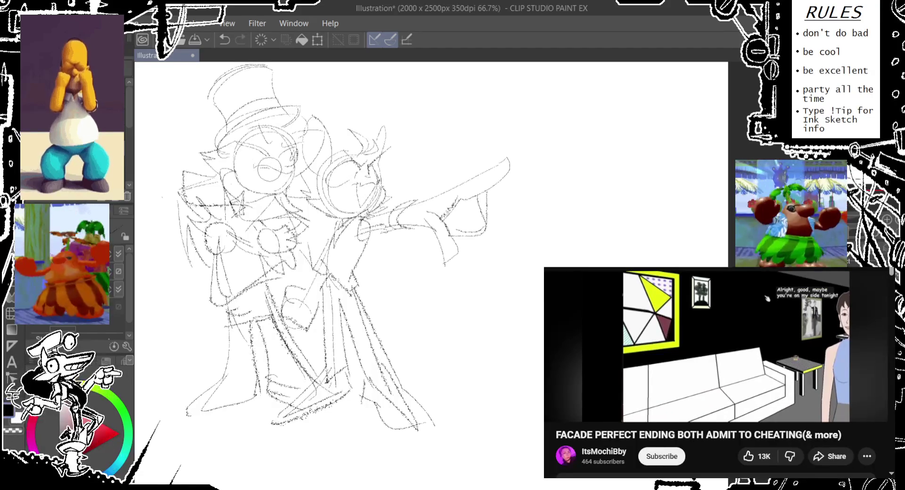
pyautogui.hotkey('ctrl', 't')
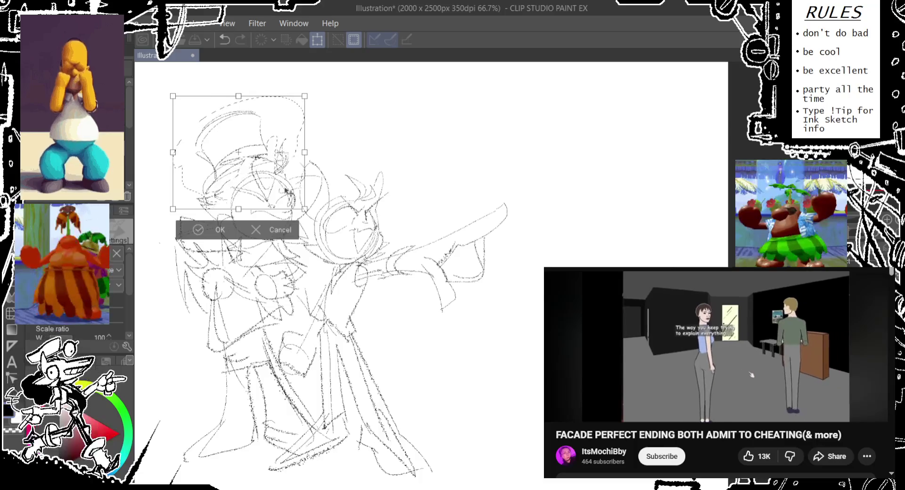
# - Nudge the top-hat character's head slightly right and down, then zoom out
pyautogui.moveTo(285, 190); pyautogui.dragTo(288, 191)
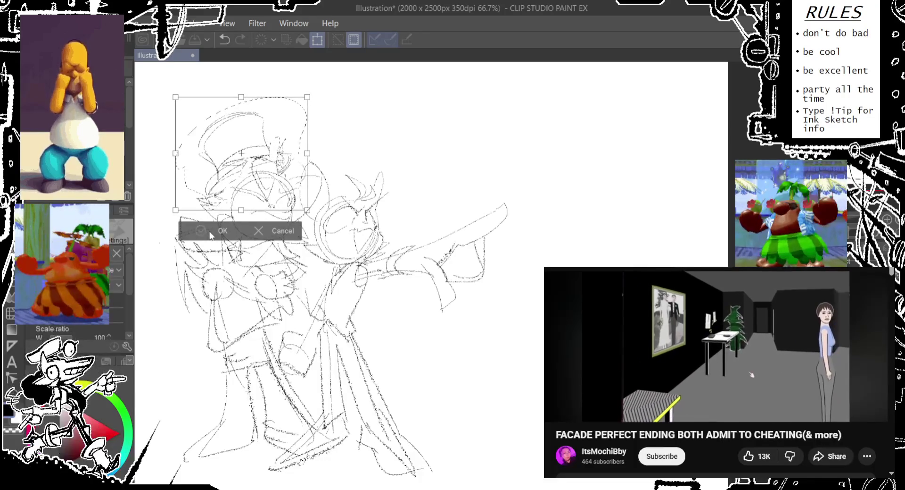
pyautogui.click(210, 232)
pyautogui.scroll(-1, 255, 222)
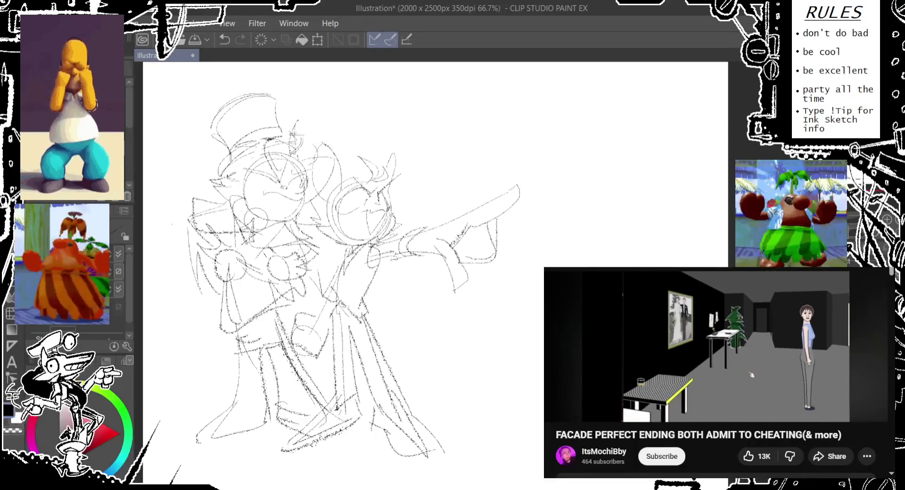
pyautogui.scroll(-1, 255, 221)
pyautogui.scroll(-1, 255, 221)
pyautogui.scroll(-1, 255, 222)
pyautogui.hotkey('ctrl', 't')
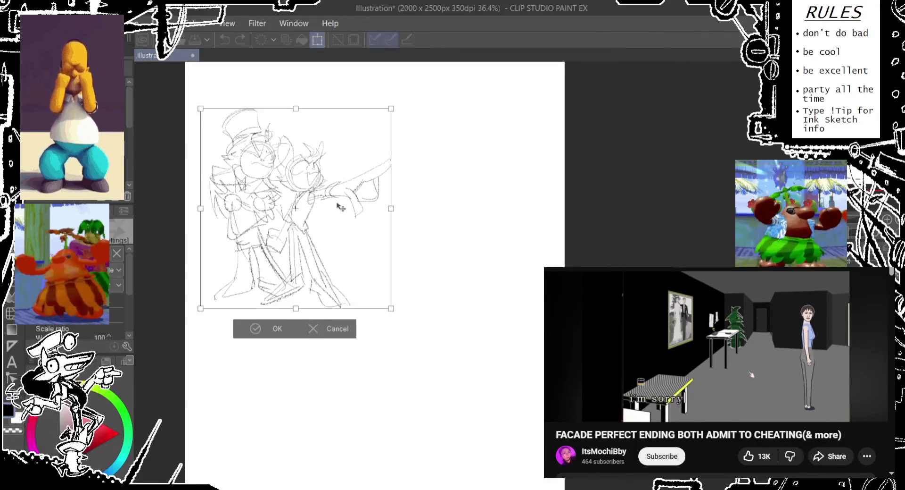
pyautogui.click(339, 330)
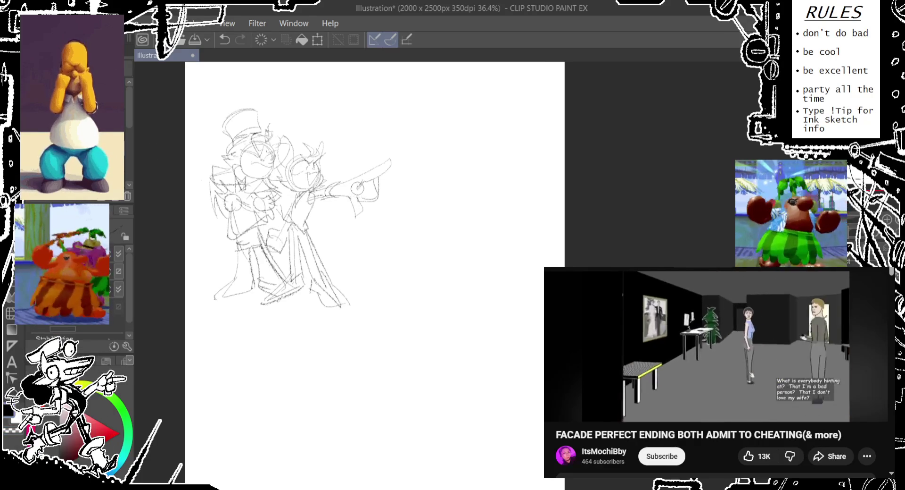
# - Redraw the pointing hand and start scaling the whole sketch to about double size
pyautogui.moveTo(367, 178); pyautogui.dragTo(366, 179)
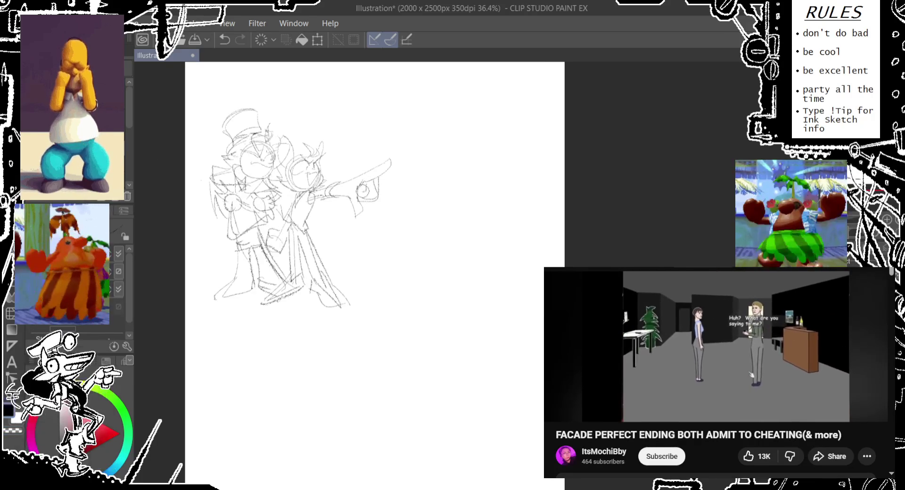
pyautogui.hotkey('ctrl', 'z')
pyautogui.moveTo(381, 184); pyautogui.dragTo(377, 199)
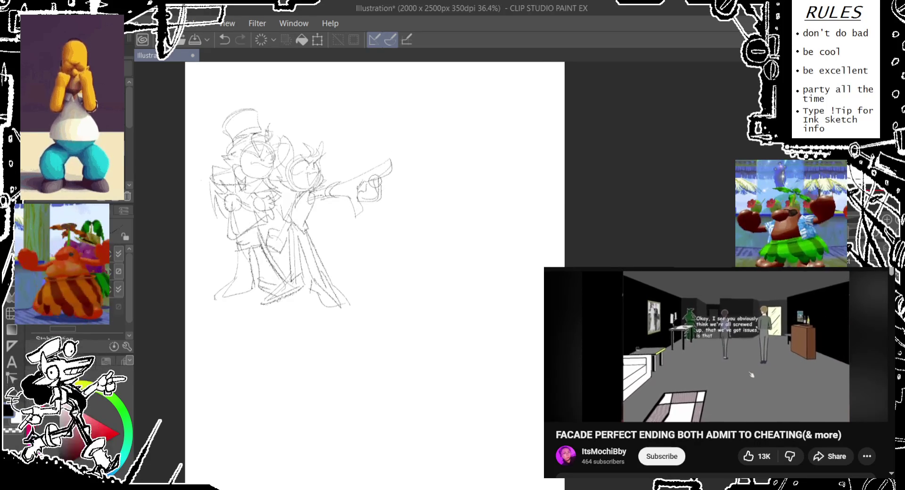
pyautogui.hotkey('ctrl', 't')
pyautogui.moveTo(403, 225); pyautogui.dragTo(542, 280)
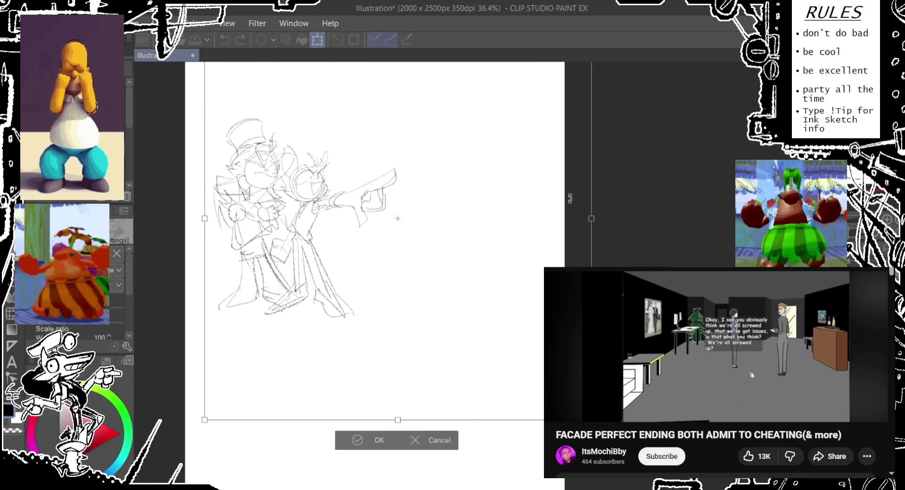
# - Enlarge the sketch a little further and confirm the transform
pyautogui.moveTo(559, 100); pyautogui.dragTo(616, 62)
pyautogui.press('Return')
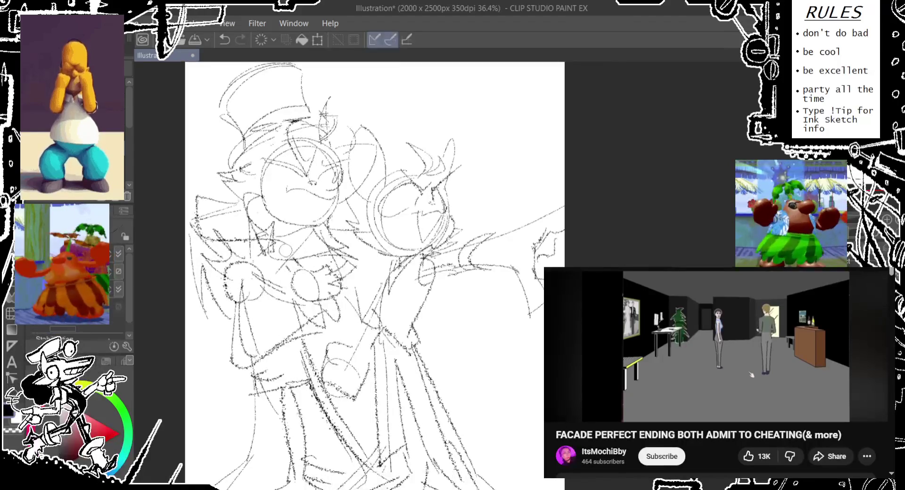
pyautogui.scroll(-1, 307, 268)
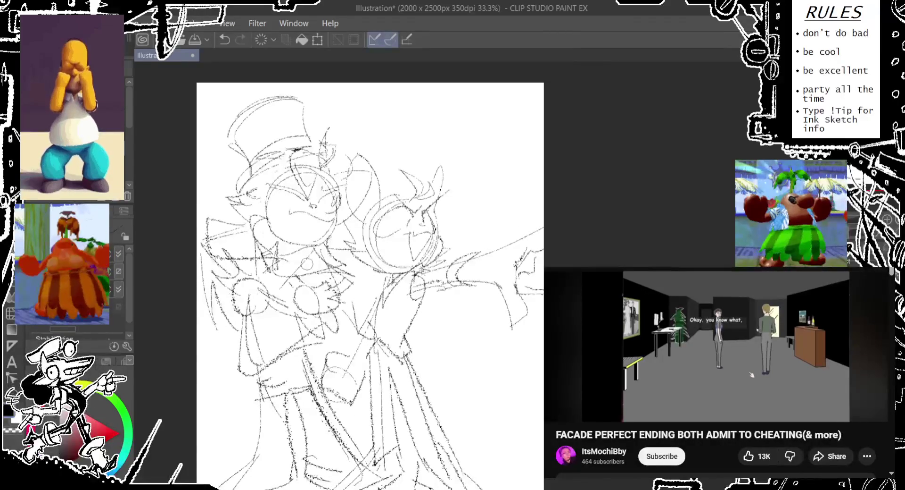
pyautogui.moveTo(368, 283); pyautogui.dragTo(364, 270)
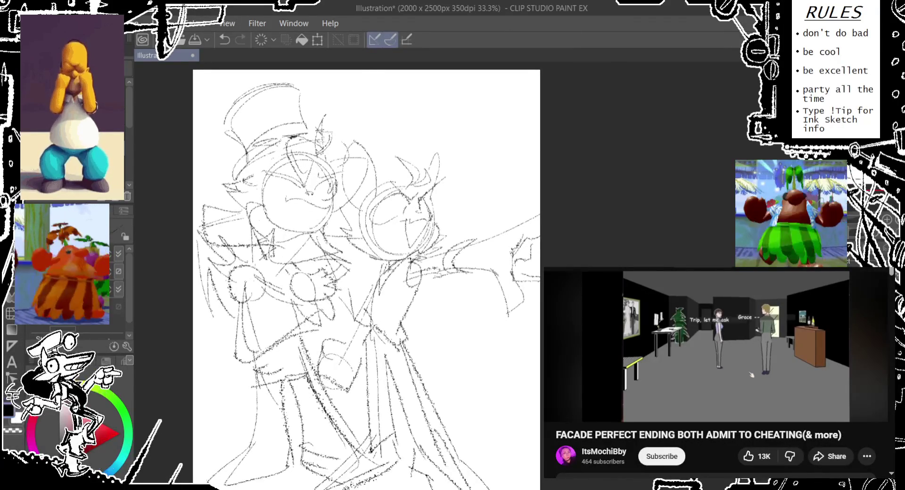
# - Widen the canvas on both sides and extend it upward to 2400 x 2600 px
pyautogui.hotkey('ctrl', 't')
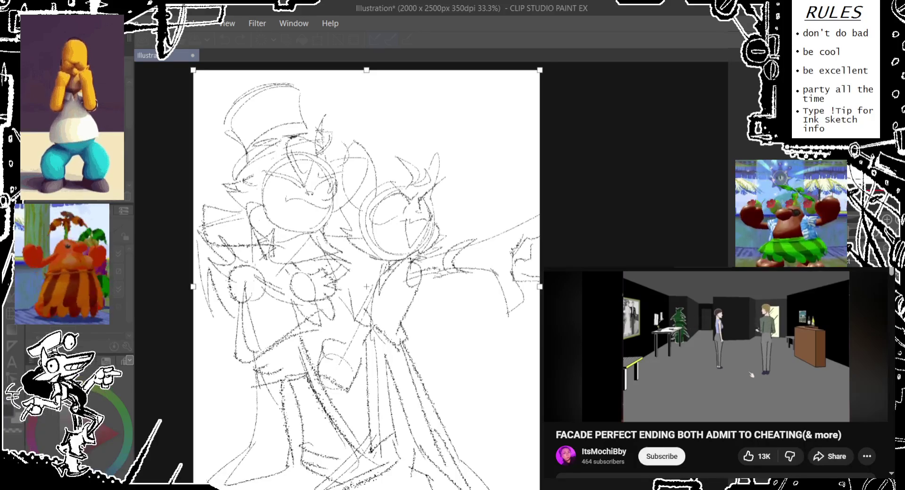
pyautogui.moveTo(194, 286); pyautogui.dragTo(159, 286)
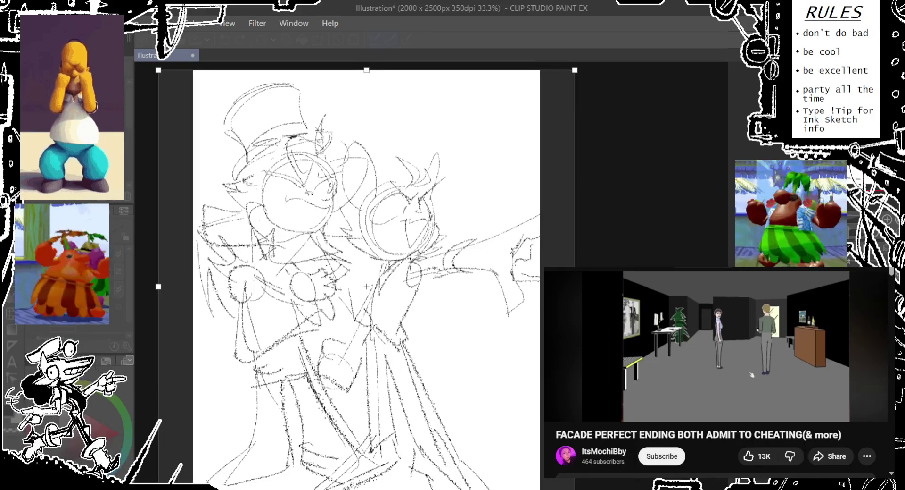
pyautogui.moveTo(367, 70); pyautogui.dragTo(366, 63)
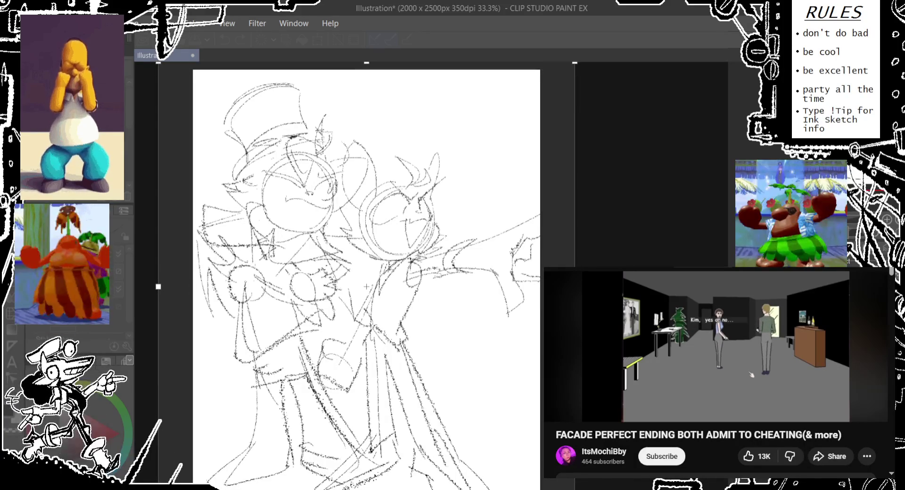
pyautogui.press('Return')
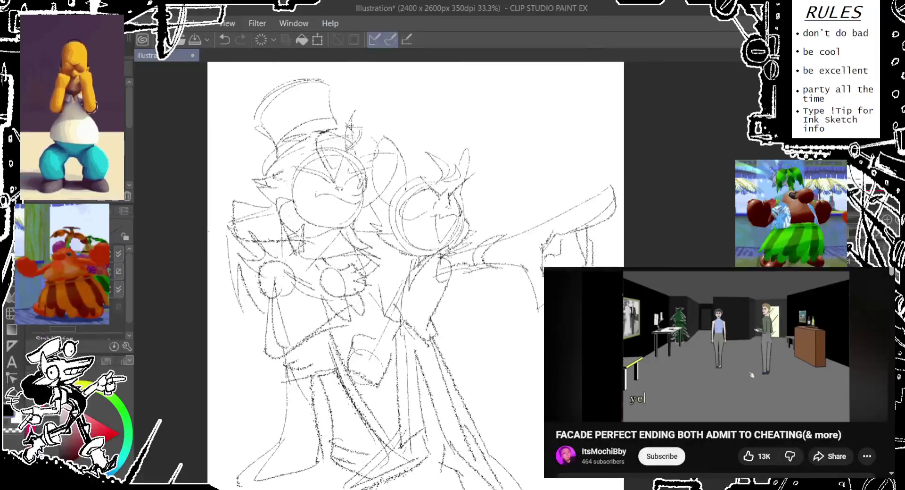
# - Extend the canvas further left to 2600 x 2700 px and recentre the view
pyautogui.hotkey('ctrl', 'alt', 'c')
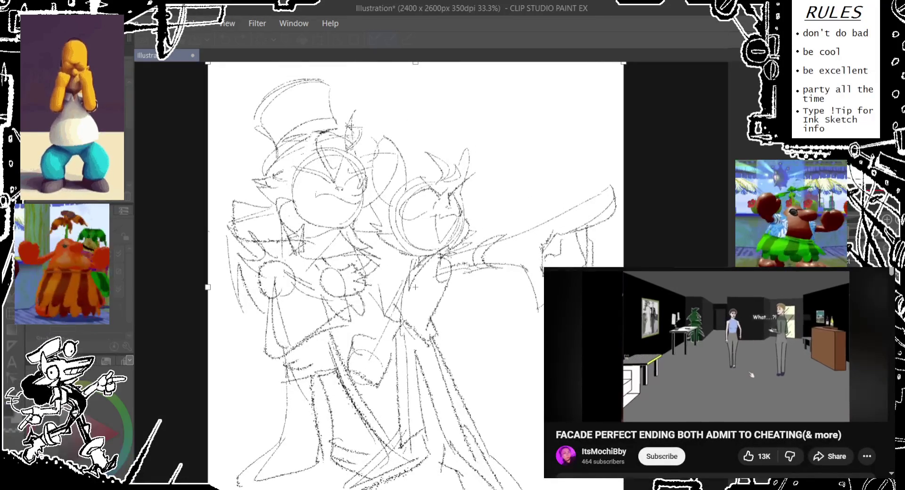
pyautogui.moveTo(208, 287); pyautogui.dragTo(190, 286)
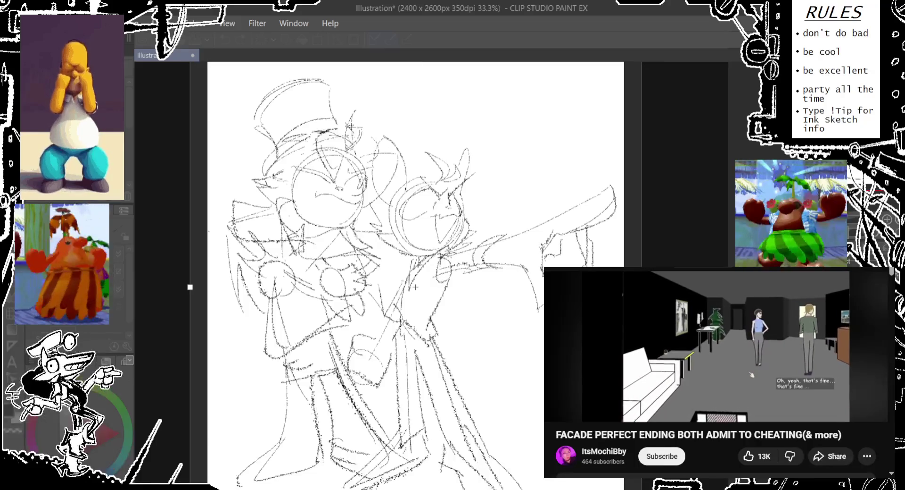
pyautogui.press('Return')
pyautogui.moveTo(229, 205); pyautogui.dragTo(193, 209)
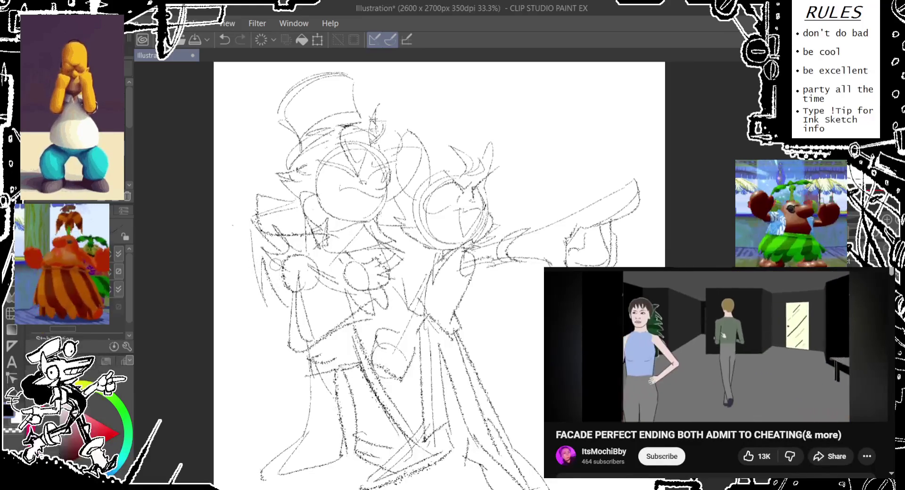
pyautogui.moveTo(424, 283); pyautogui.dragTo(406, 294)
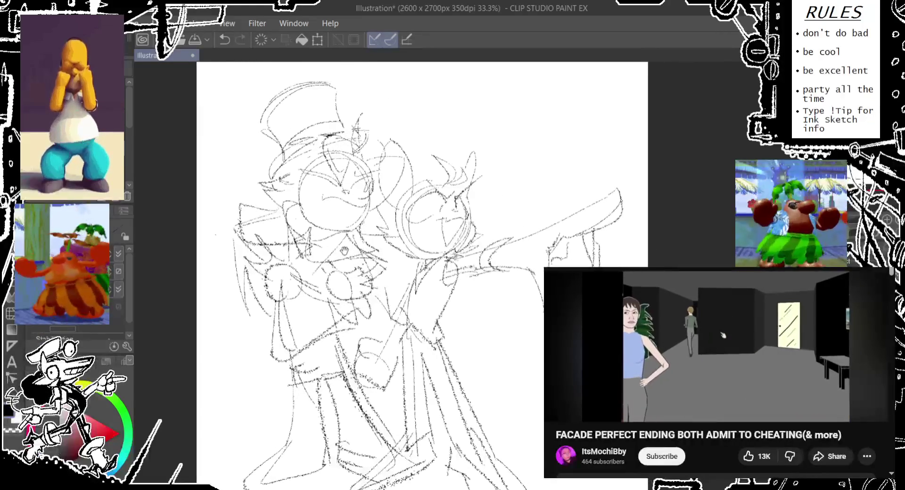
pyautogui.scroll(-1, 347, 236)
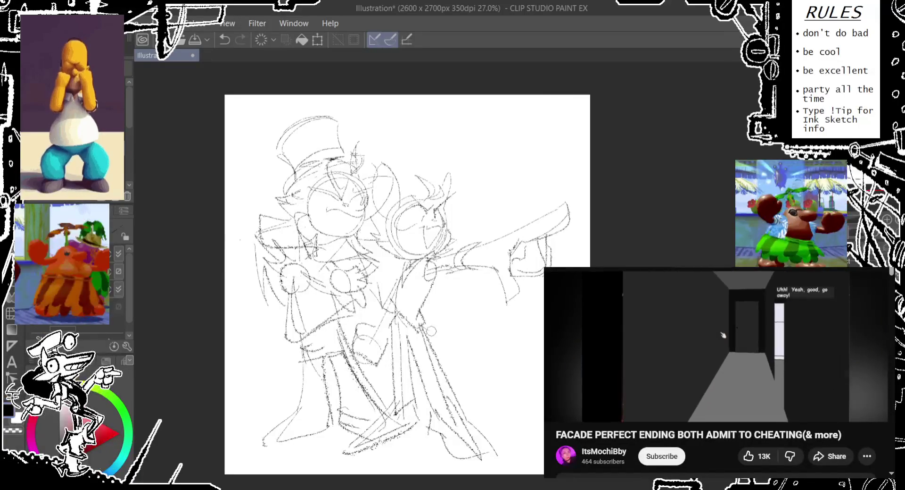
# - Draw a smooth curved tail behind the pointing character and undo an accidental sketch move
pyautogui.moveTo(431, 327); pyautogui.dragTo(475, 389)
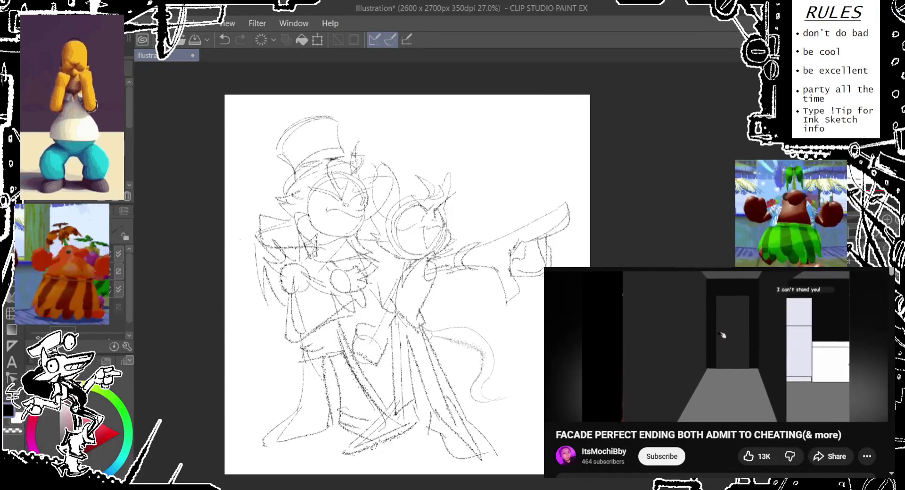
pyautogui.moveTo(436, 345); pyautogui.dragTo(485, 356)
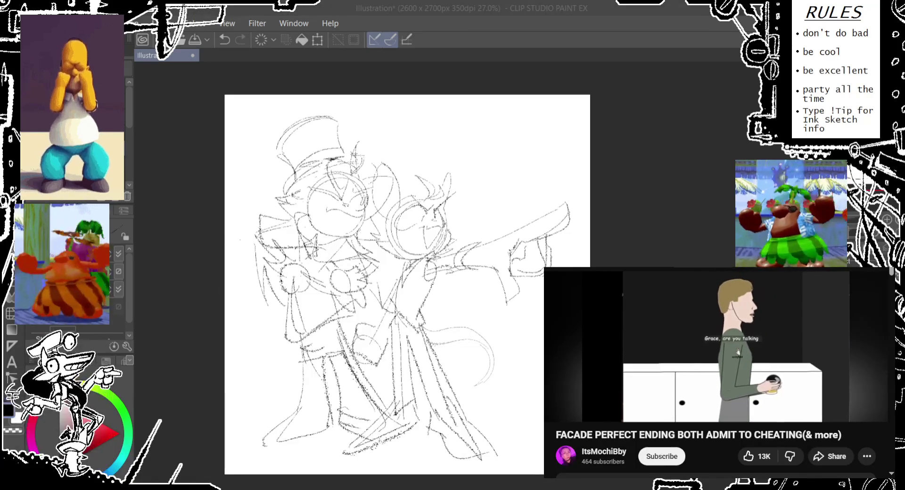
pyautogui.click(548, 25)
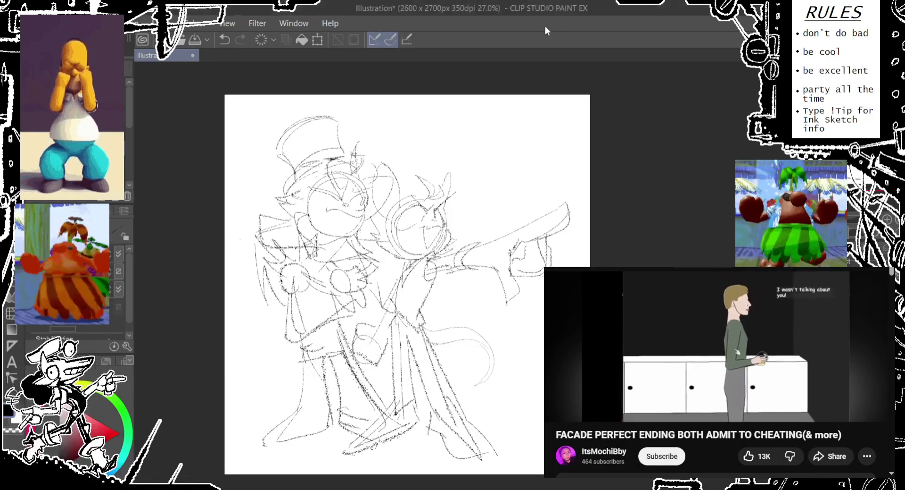
pyautogui.moveTo(461, 131); pyautogui.dragTo(453, 123)
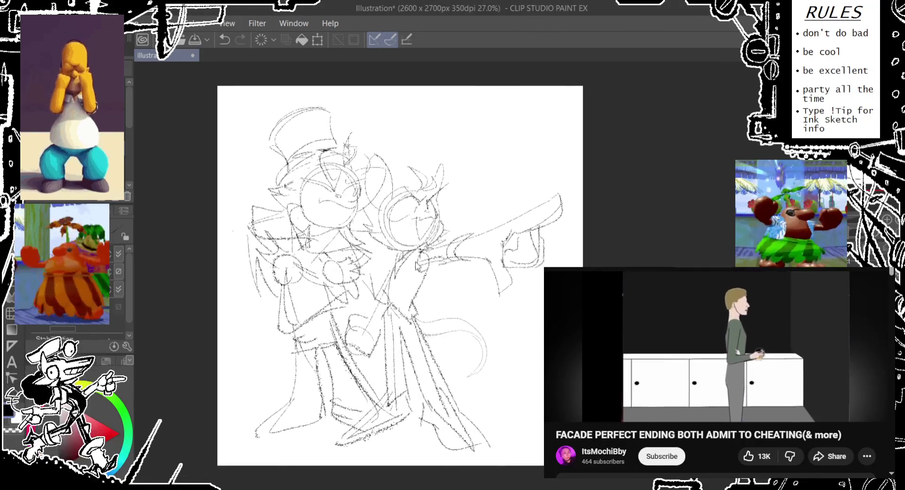
pyautogui.hotkey('ctrl', 'z')
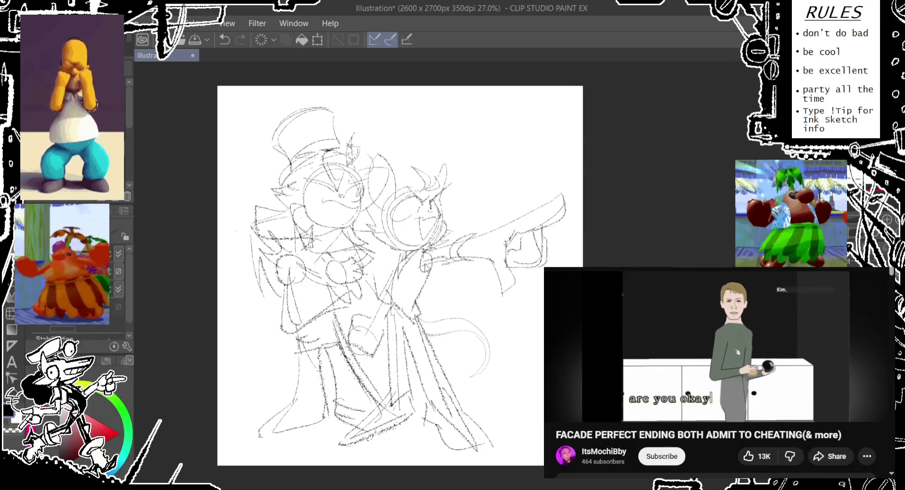
pyautogui.click(738, 352)
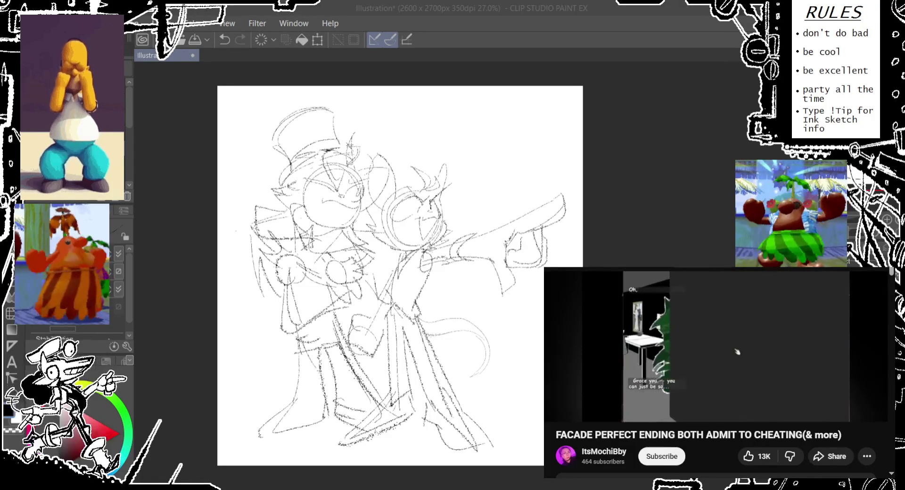
pyautogui.click(507, 35)
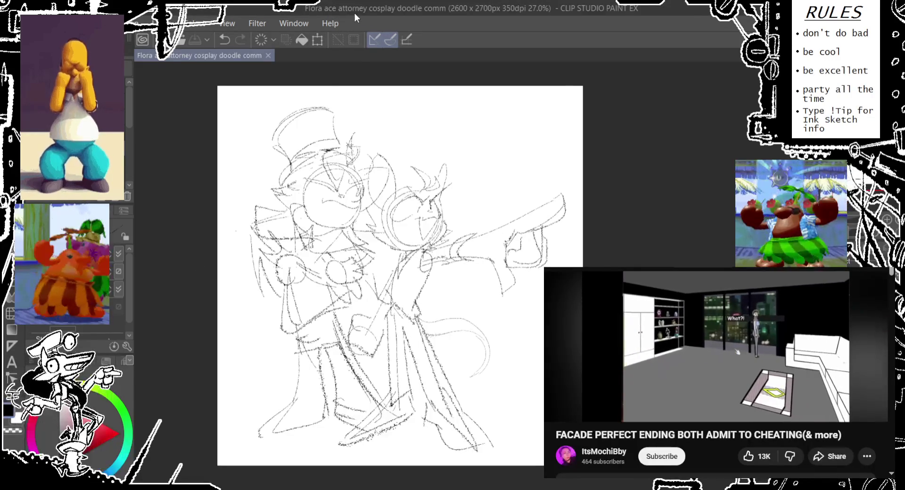
# - Briefly lower the sketch layer's opacity, then restore it to full
pyautogui.hotkey('ctrl', 'l')
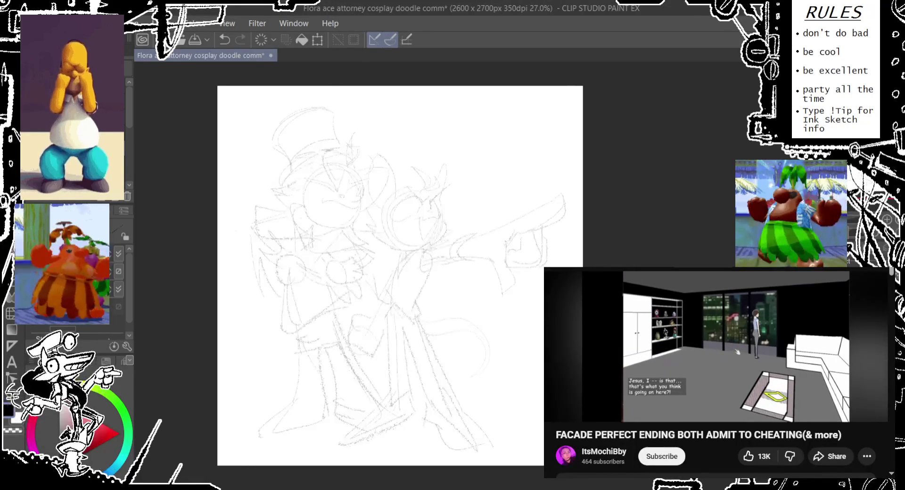
pyautogui.hotkey('ctrl', 'z')
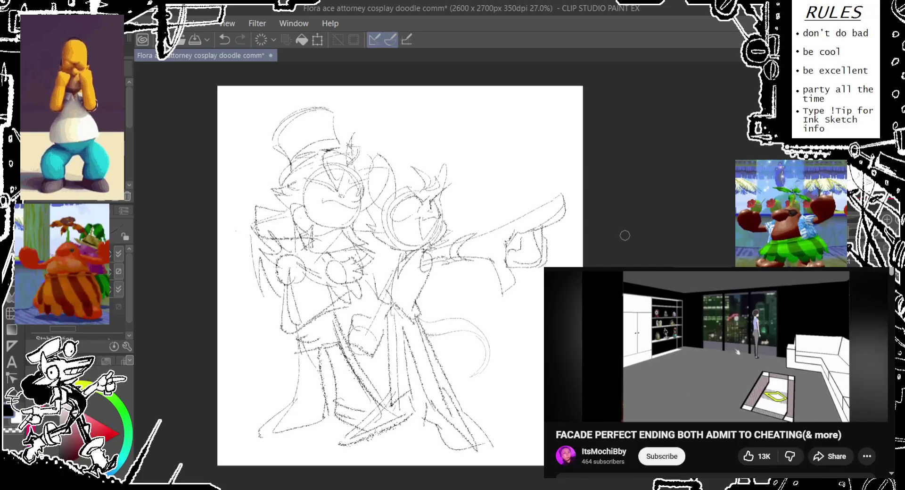
pyautogui.press('alt')
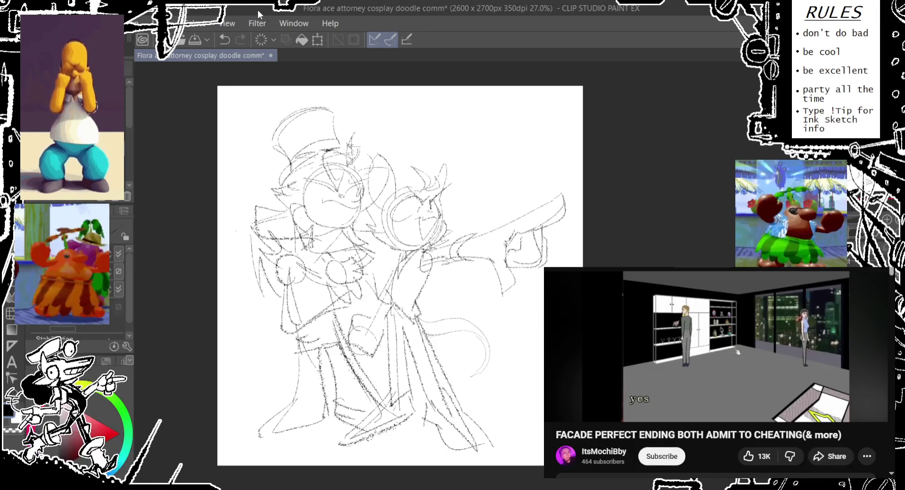
# - Resize the image to 2860 x 2970 px and fade the sketch lines
pyautogui.press('alt')
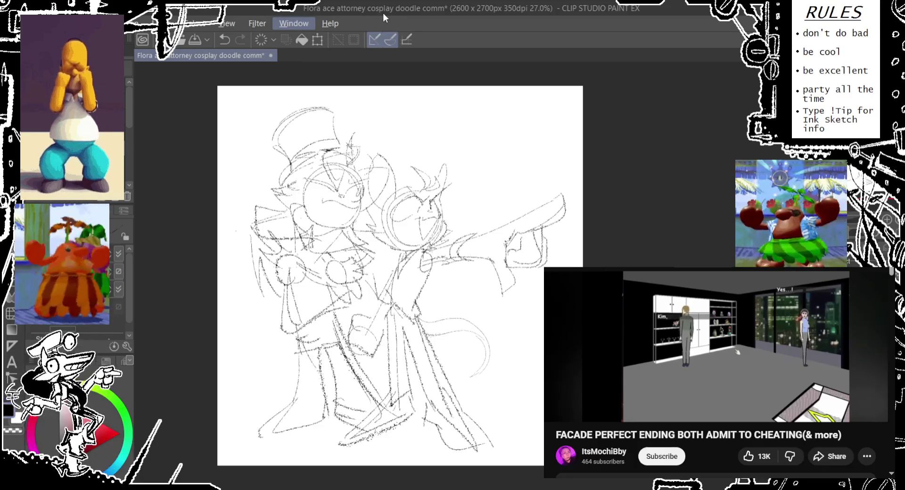
pyautogui.press('Escape')
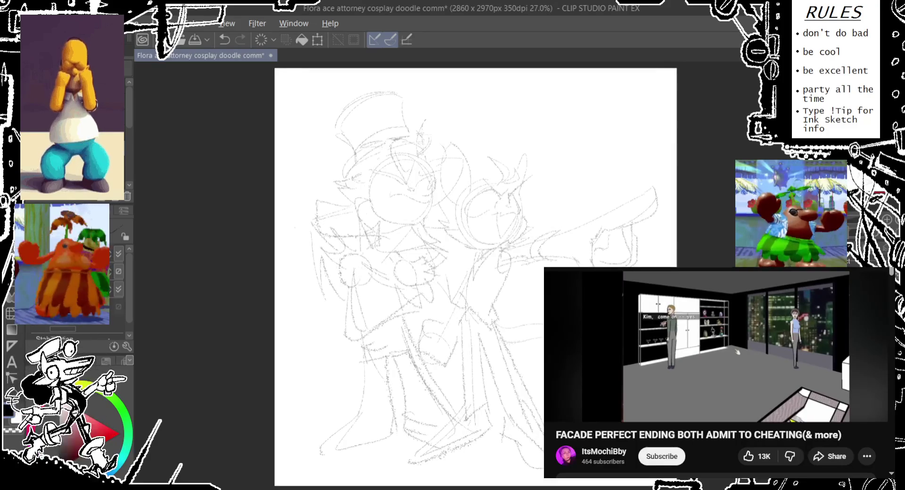
# - Compare the sketch at full and faded opacity, leave it faded, and save
pyautogui.press('alt')
pyautogui.hotkey('ctrl', 'z')
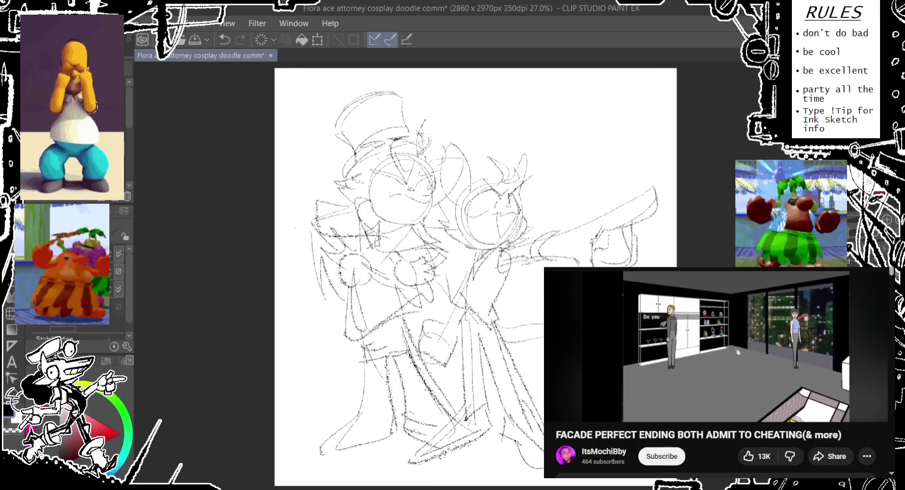
pyautogui.hotkey('ctrl', 'y')
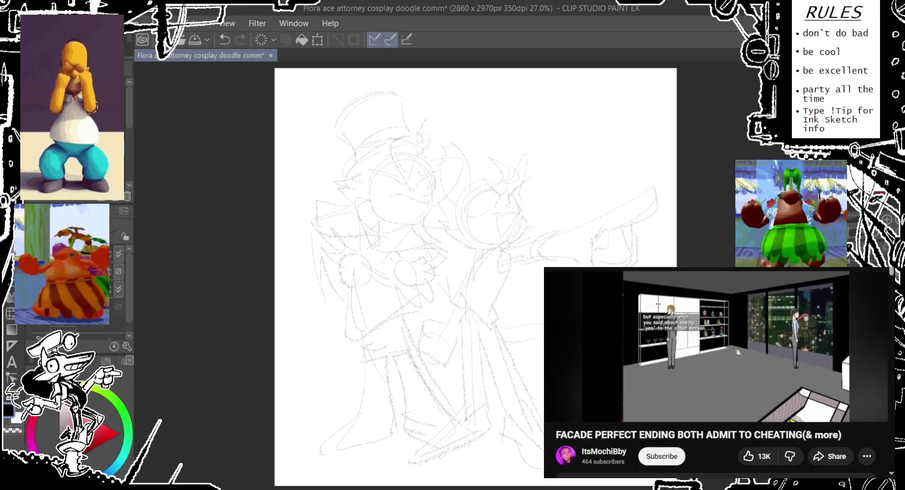
pyautogui.hotkey('ctrl', 's')
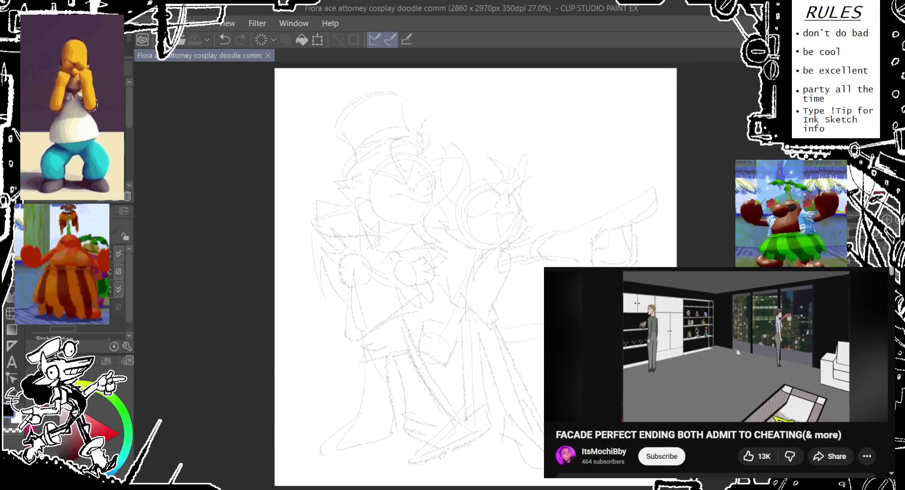
# - Scale the whole two-character sketch up to 104% and save the file
pyautogui.scroll(-1, 667, 247)
pyautogui.scroll(2, 667, 247)
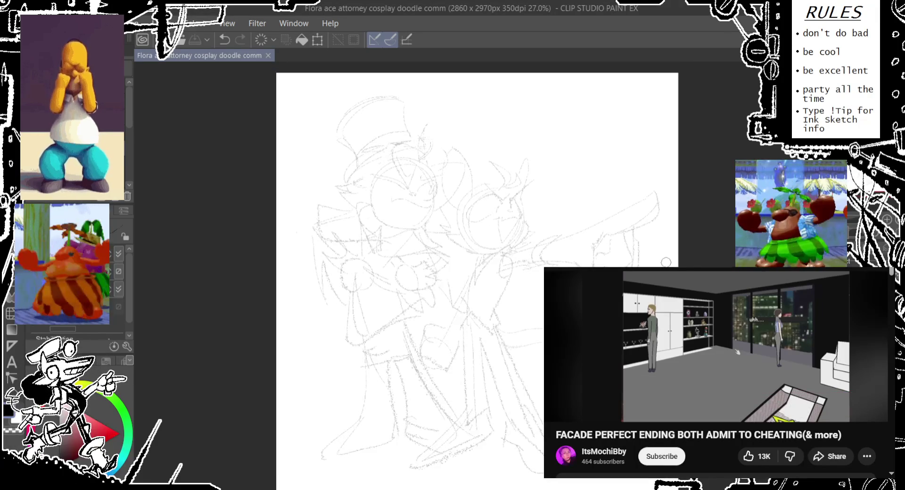
pyautogui.scroll(-1, 670, 261)
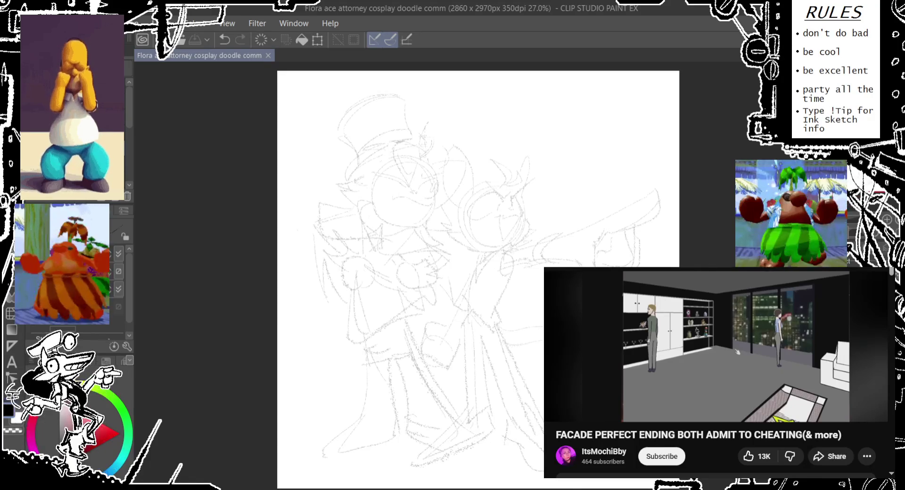
pyautogui.hotkey('ctrl', 't')
pyautogui.moveTo(474, 91); pyautogui.dragTo(476, 84)
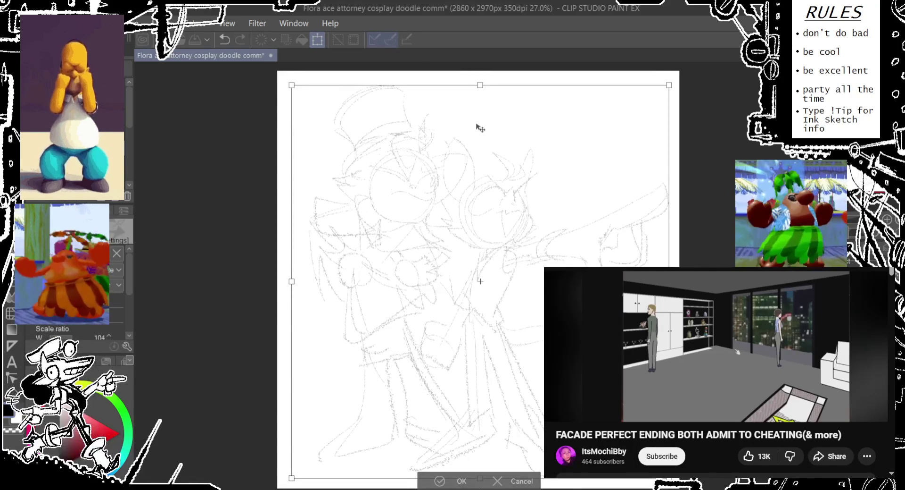
pyautogui.click(437, 481)
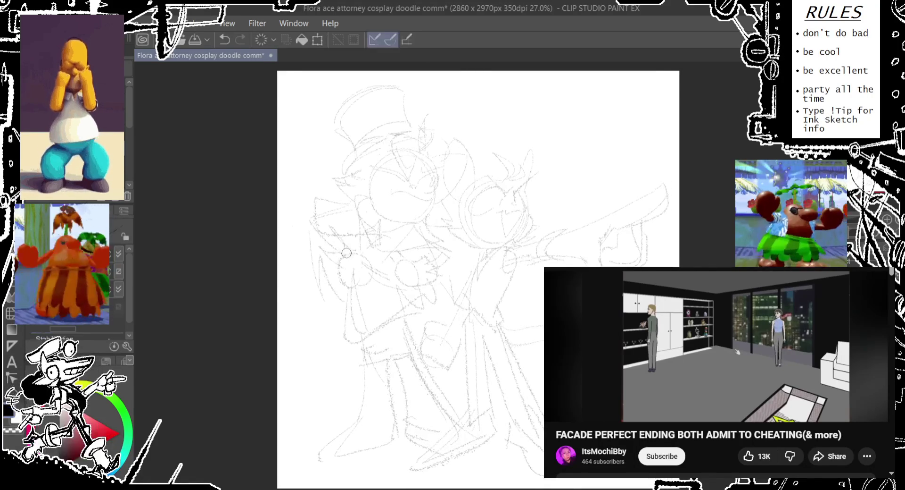
pyautogui.moveTo(715, 339)
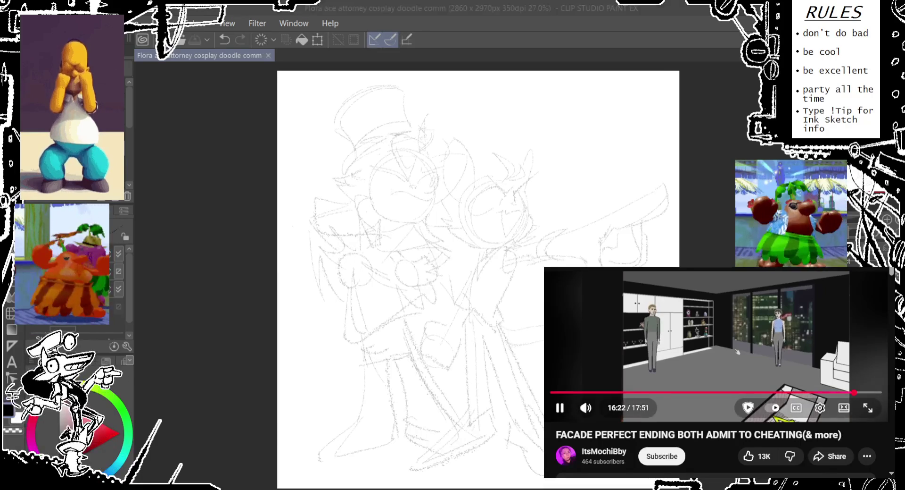
pyautogui.hotkey('ctrl', 's')
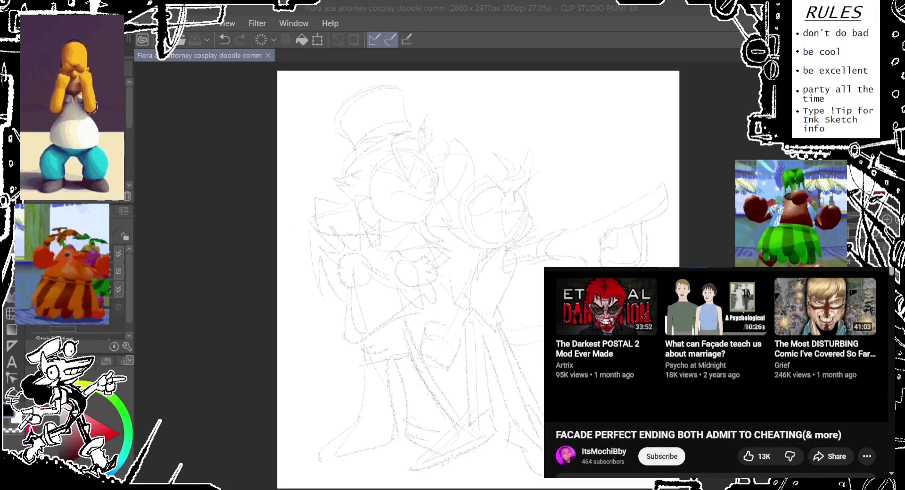
# - Search YouTube for 'facade m' to find Facade melon videos
pyautogui.write('f')
pyautogui.press('BackSpace')
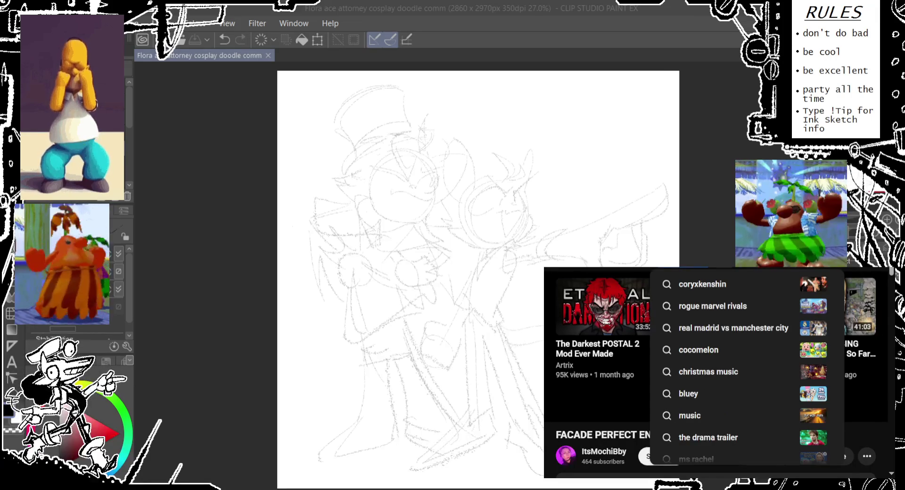
pyautogui.press('Escape')
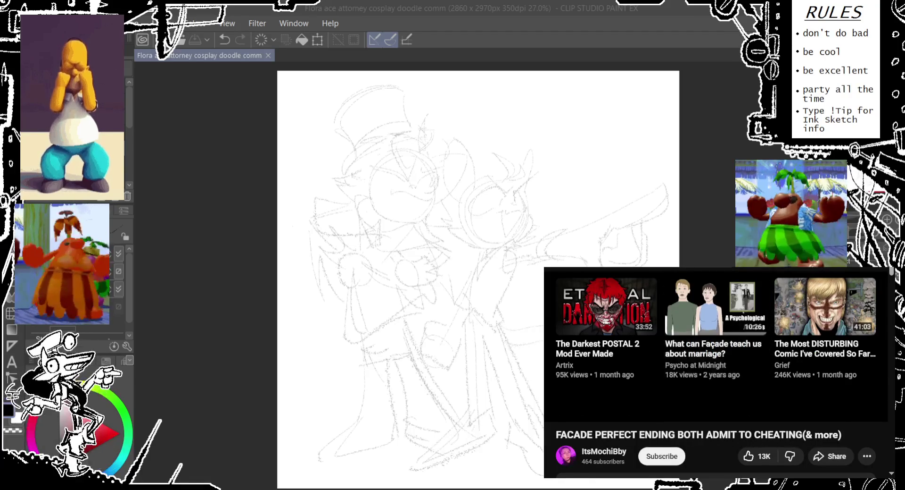
pyautogui.write('facade')
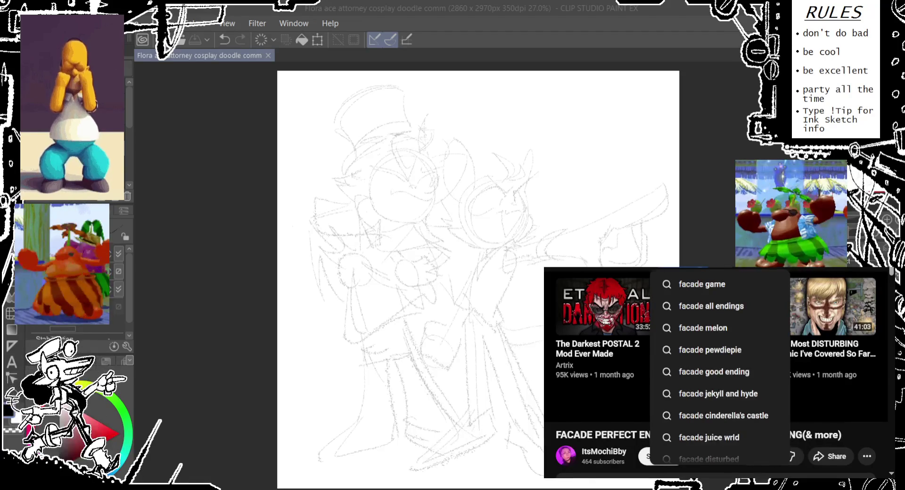
pyautogui.write(' m')
pyautogui.press('Escape')
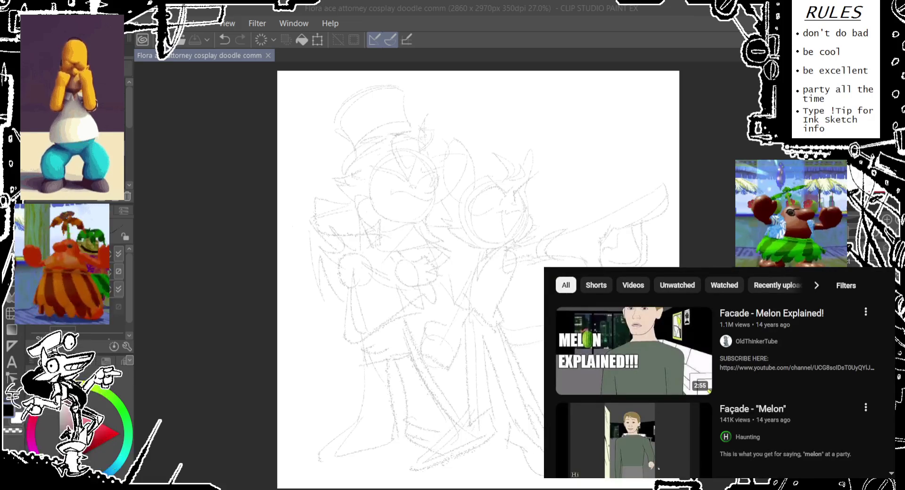
# - Scroll up and down through the Facade search results
pyautogui.scroll(-2, 720, 372)
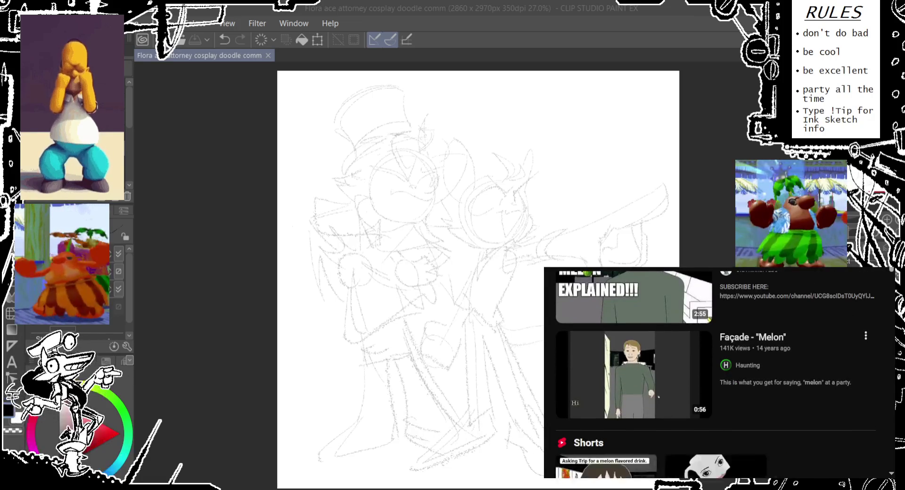
pyautogui.scroll(-3, 720, 373)
pyautogui.scroll(-3, 720, 372)
pyautogui.scroll(-1, 719, 373)
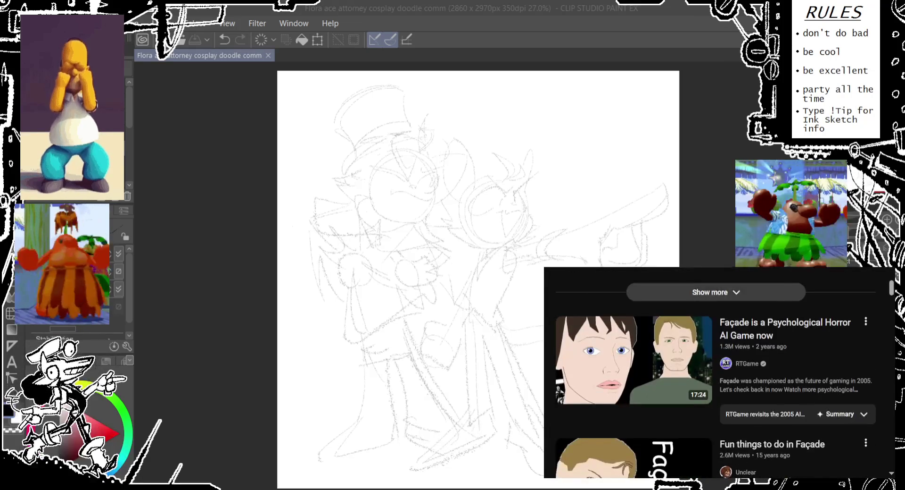
pyautogui.scroll(-3, 720, 373)
pyautogui.scroll(4, 720, 373)
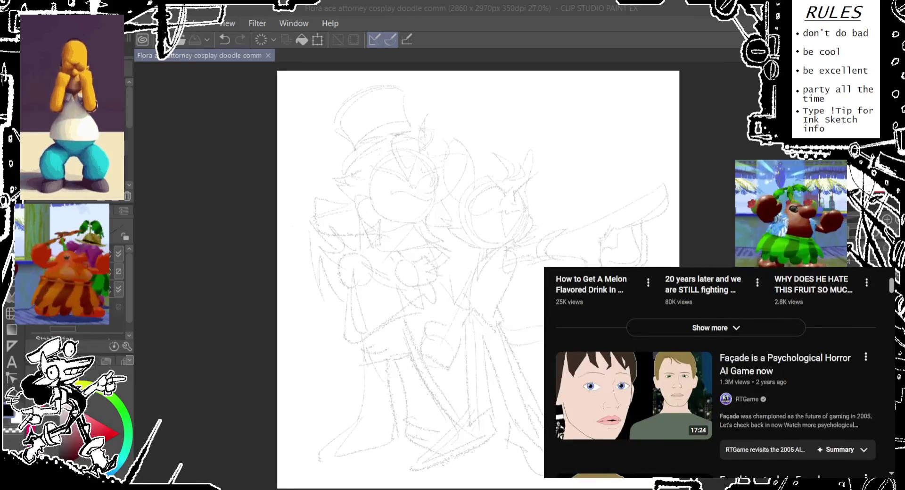
pyautogui.scroll(4, 720, 372)
pyautogui.scroll(-5, 719, 373)
pyautogui.scroll(-3, 720, 373)
pyautogui.scroll(5, 720, 373)
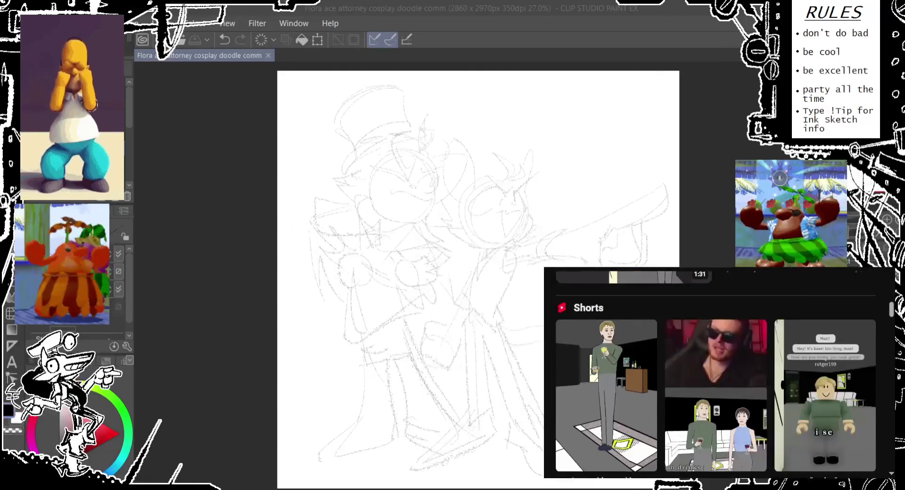
pyautogui.scroll(4, 719, 373)
pyautogui.scroll(-1, 720, 372)
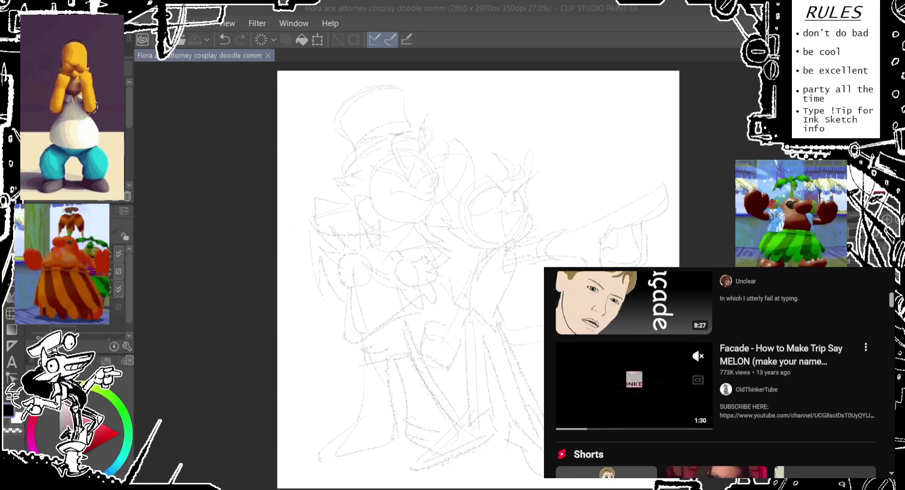
# - Play 'Facade - How to Make Trip Say MELON' through to its 1:30 end
pyautogui.click(634, 384)
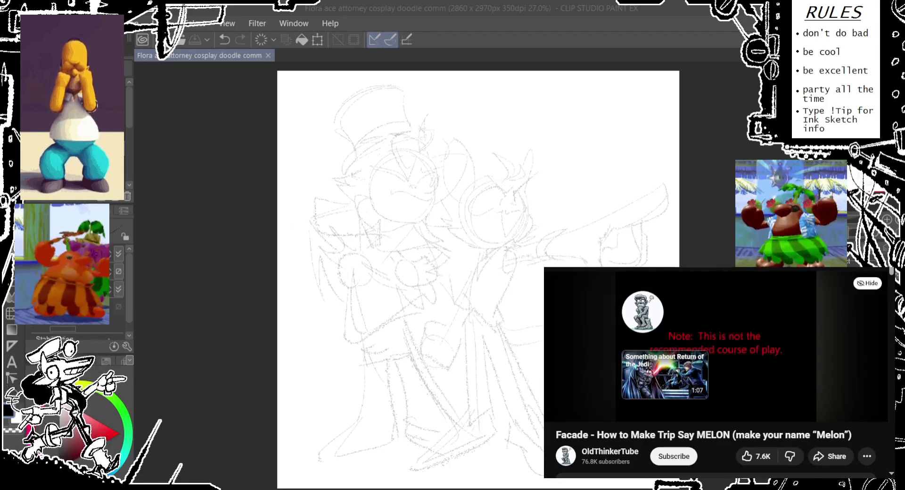
pyautogui.scroll(-2, 717, 373)
pyautogui.scroll(-1, 717, 373)
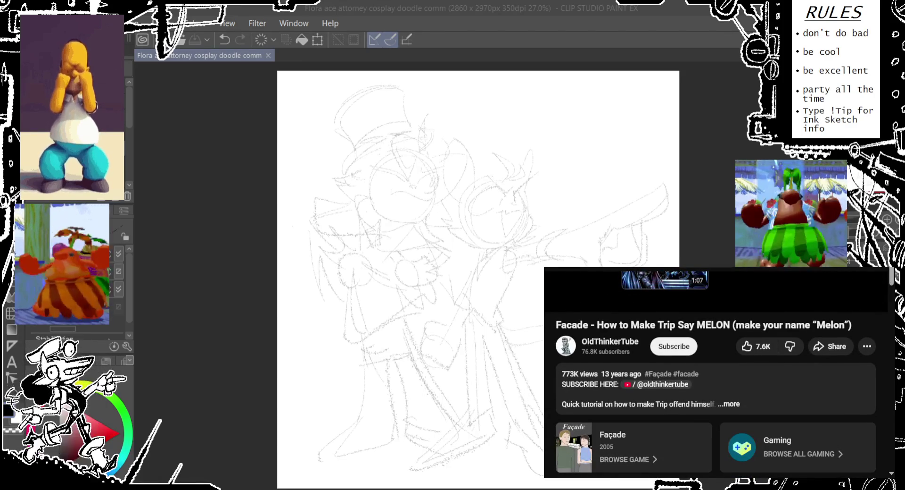
pyautogui.scroll(3, 717, 373)
pyautogui.scroll(-1, 717, 373)
pyautogui.scroll(1, 717, 372)
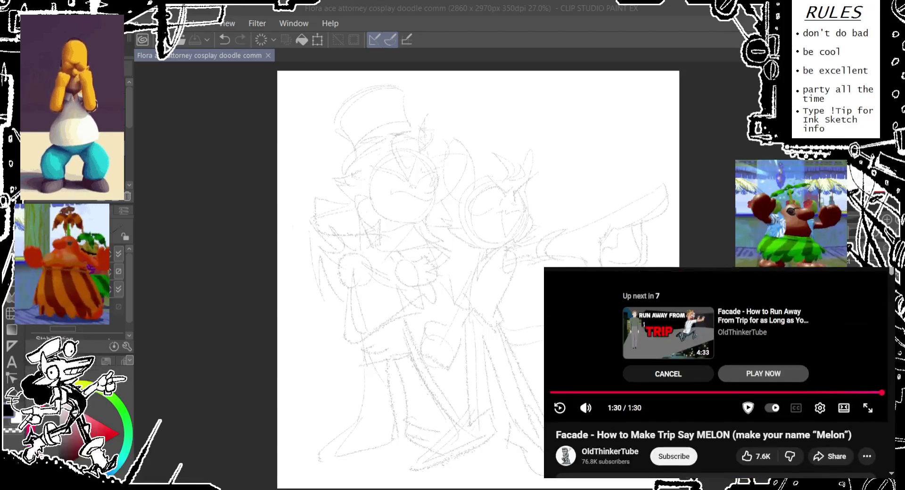